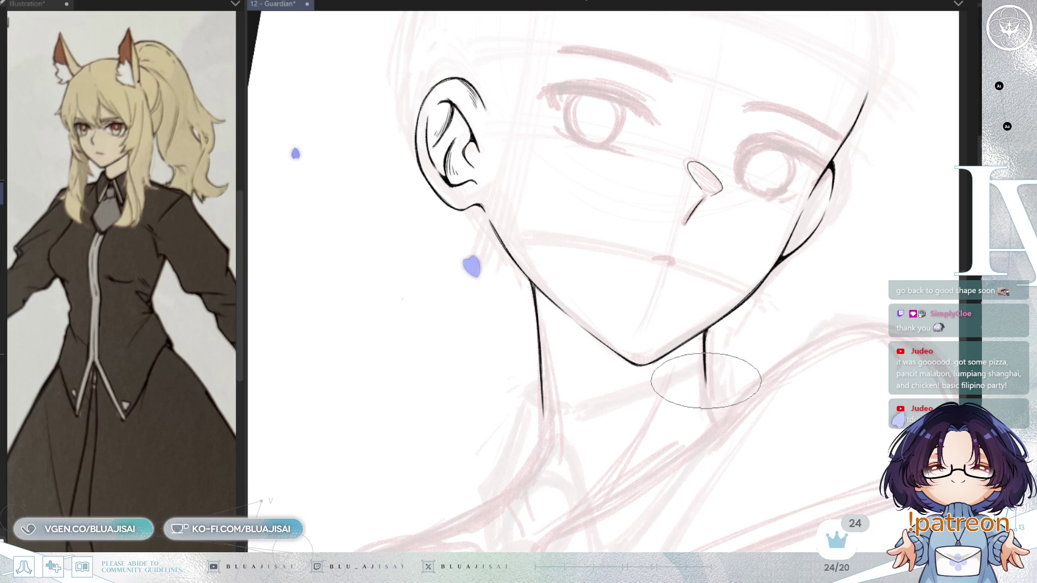
# - Mirror the view to check the inked jawline, ear and neck, then save the drawing
pyautogui.press('m')
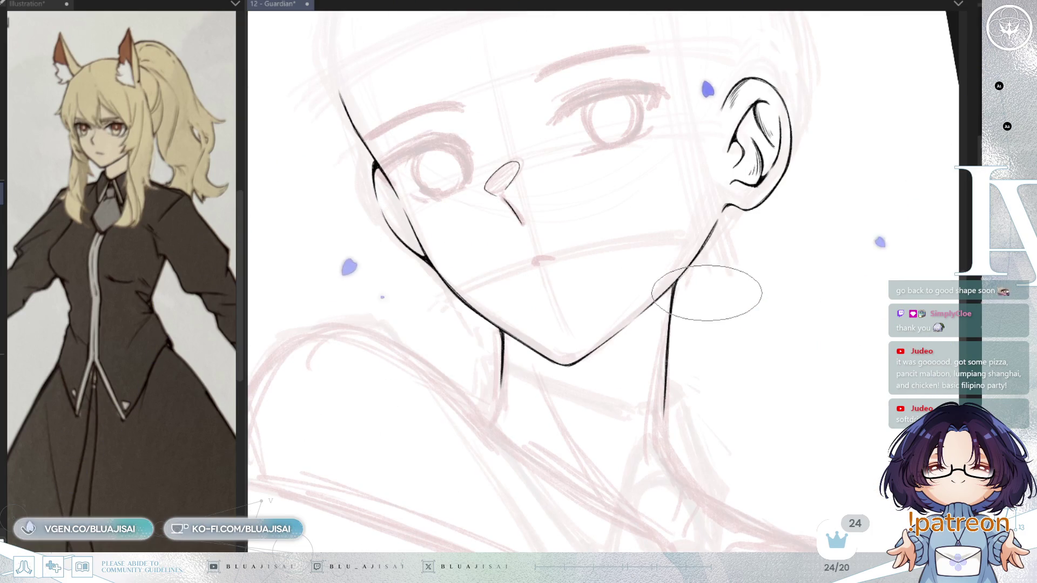
pyautogui.hotkey('ctrl', 's')
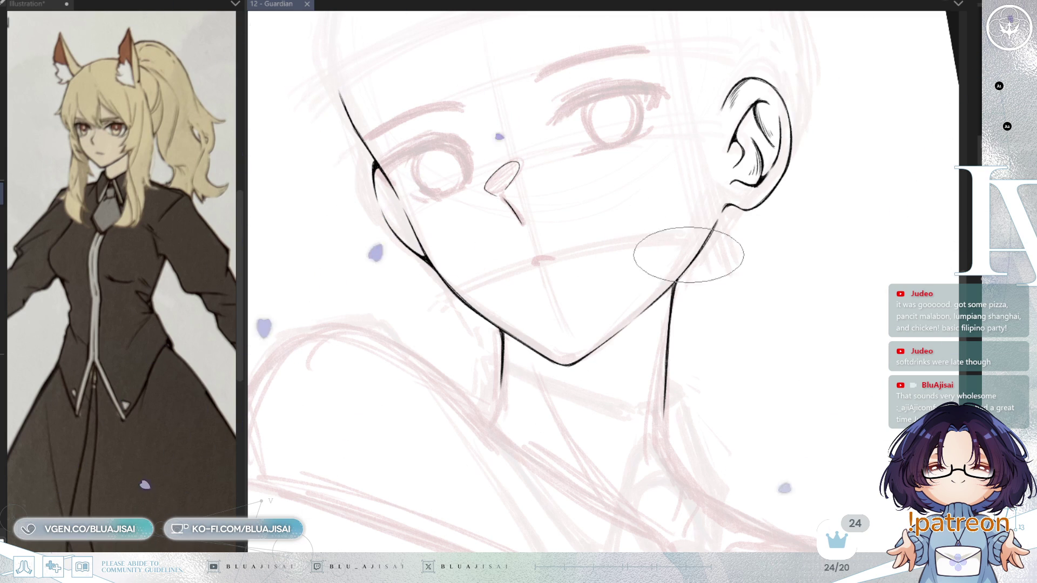
pyautogui.scroll(2, 686, 265)
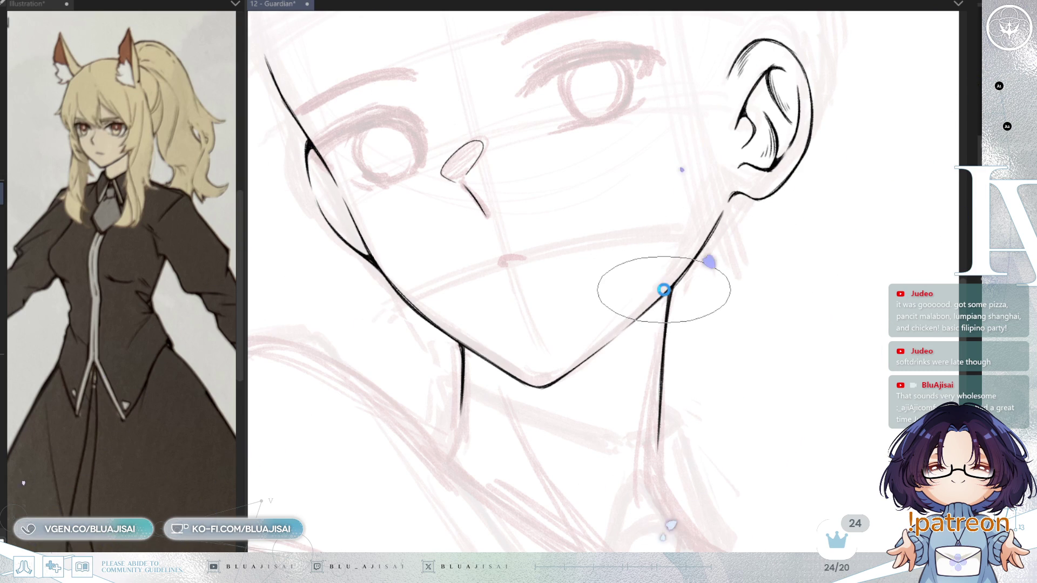
pyautogui.scroll(-5, 663, 290)
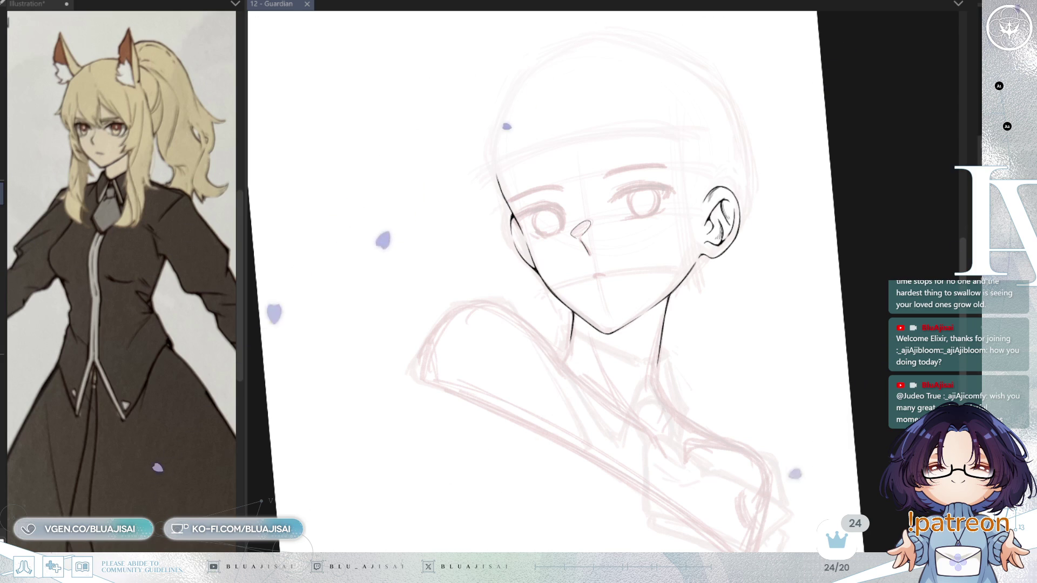
# - Straighten and unflip the canvas view, briefly showing then hiding the pink hair sketch
pyautogui.scroll(3, 685, 326)
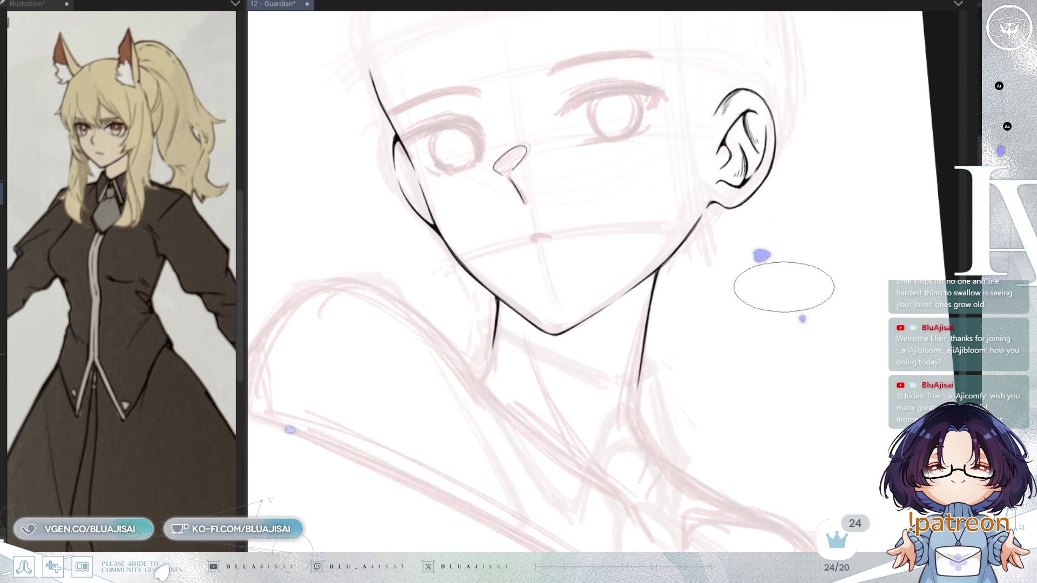
pyautogui.hotkey('ctrl', 'r')
pyautogui.press('h')
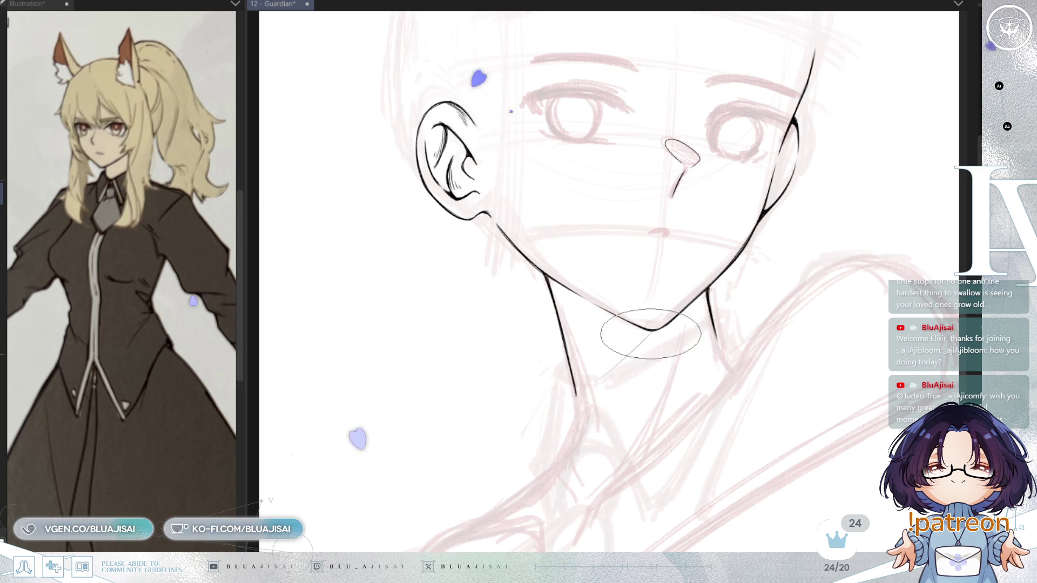
pyautogui.click(999, 243)
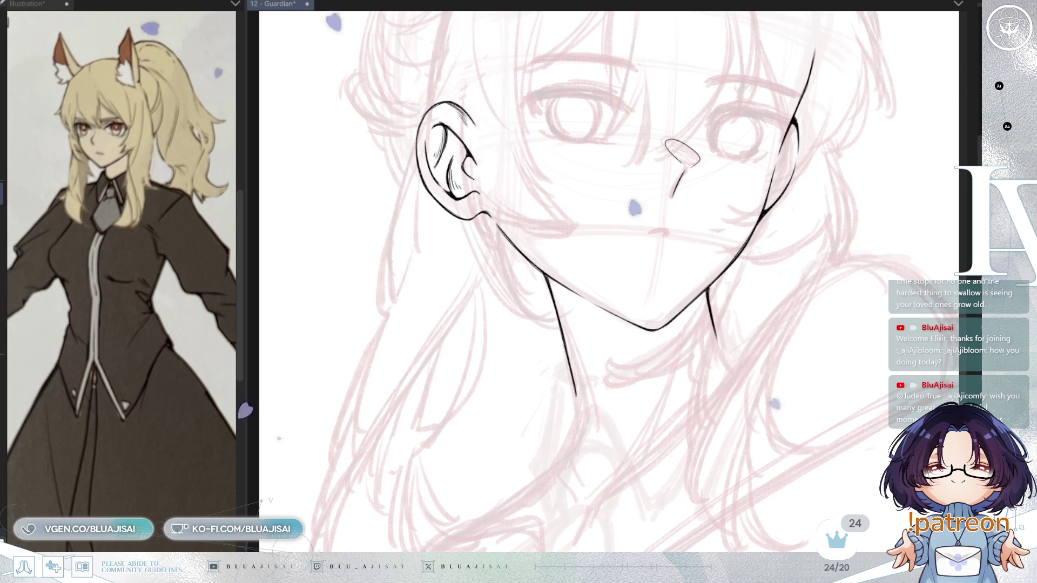
pyautogui.click(999, 243)
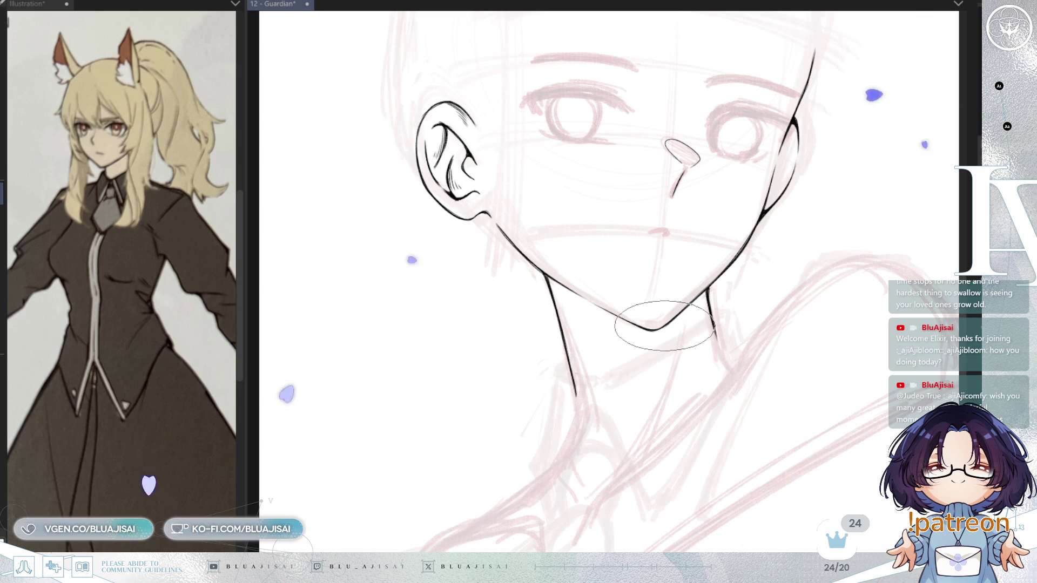
# - Make the brush smaller and then larger again
pyautogui.press('[')
pyautogui.press('[')
pyautogui.press('[')
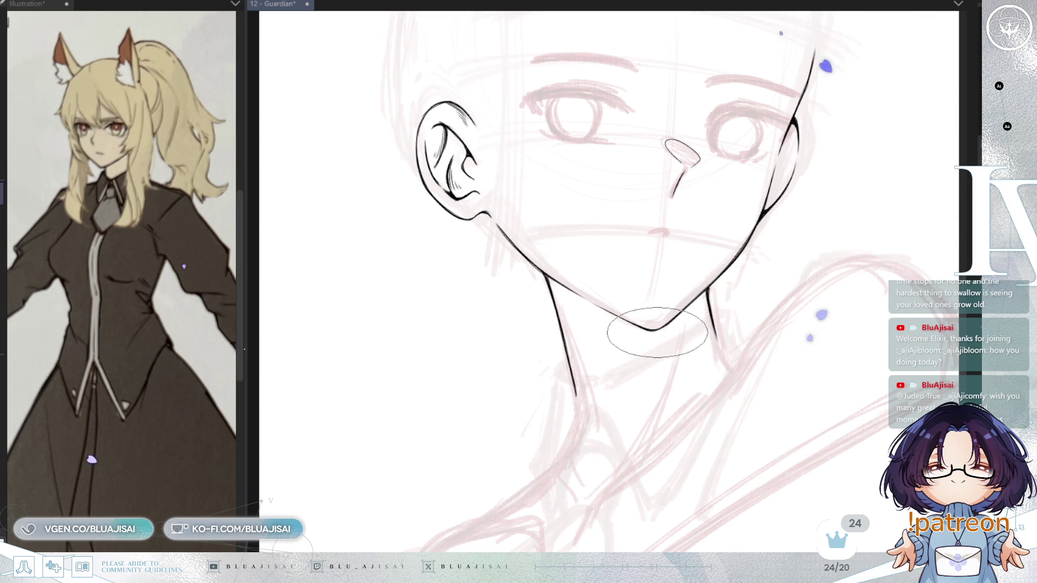
pyautogui.press(']')
pyautogui.press(']')
pyautogui.press(']')
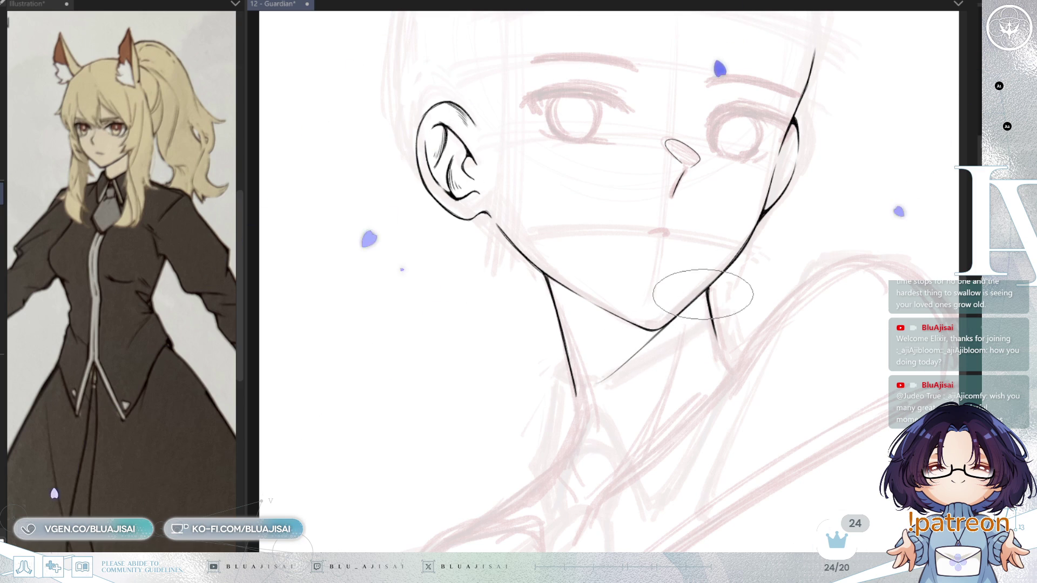
pyautogui.scroll(-2, 675, 372)
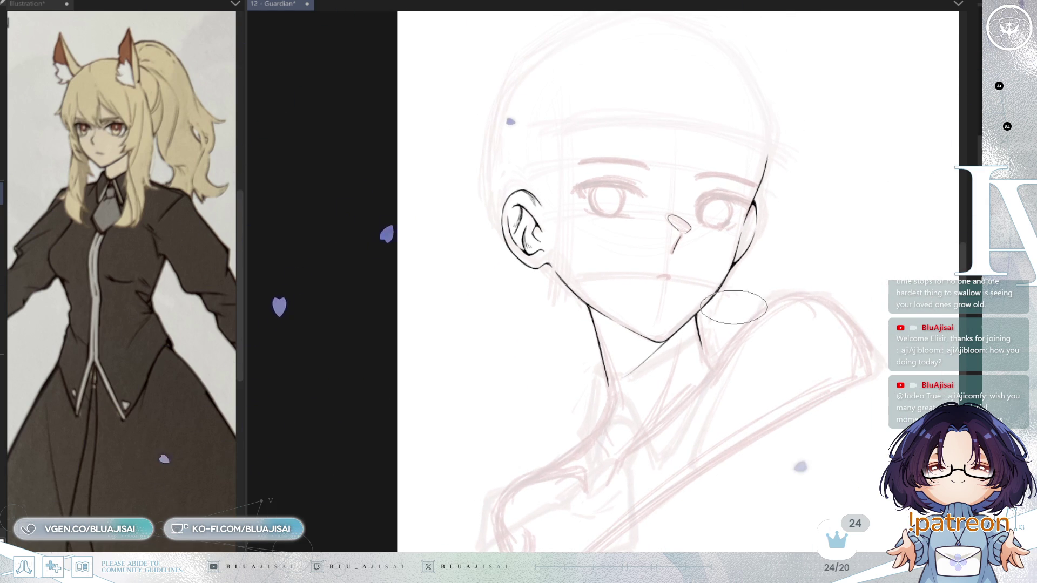
pyautogui.moveTo(730, 306)
pyautogui.mouseDown()
pyautogui.moveTo(717, 341)
pyautogui.moveTo(734, 353)
pyautogui.mouseUp()
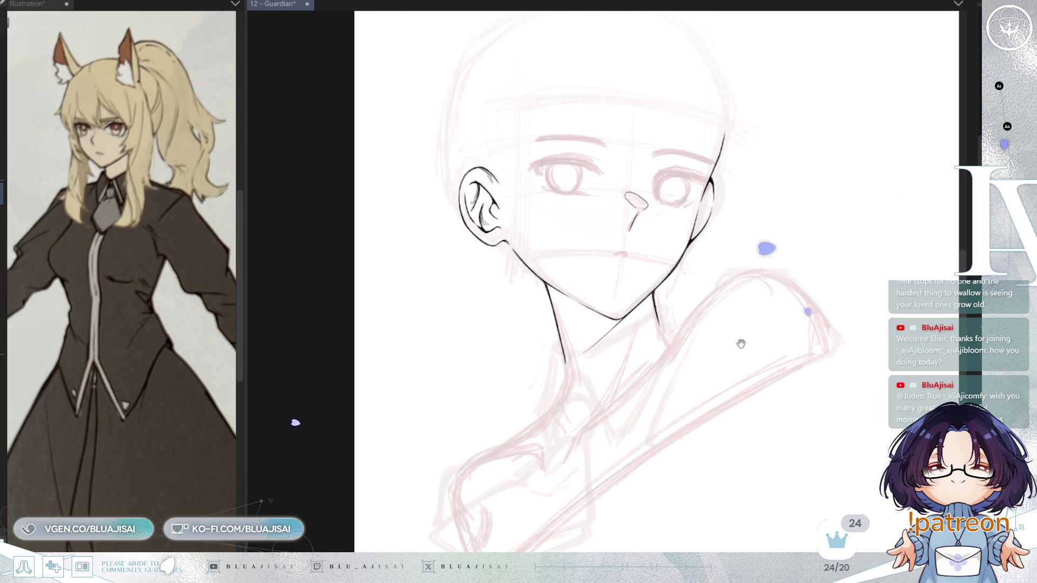
pyautogui.scroll(3, 694, 365)
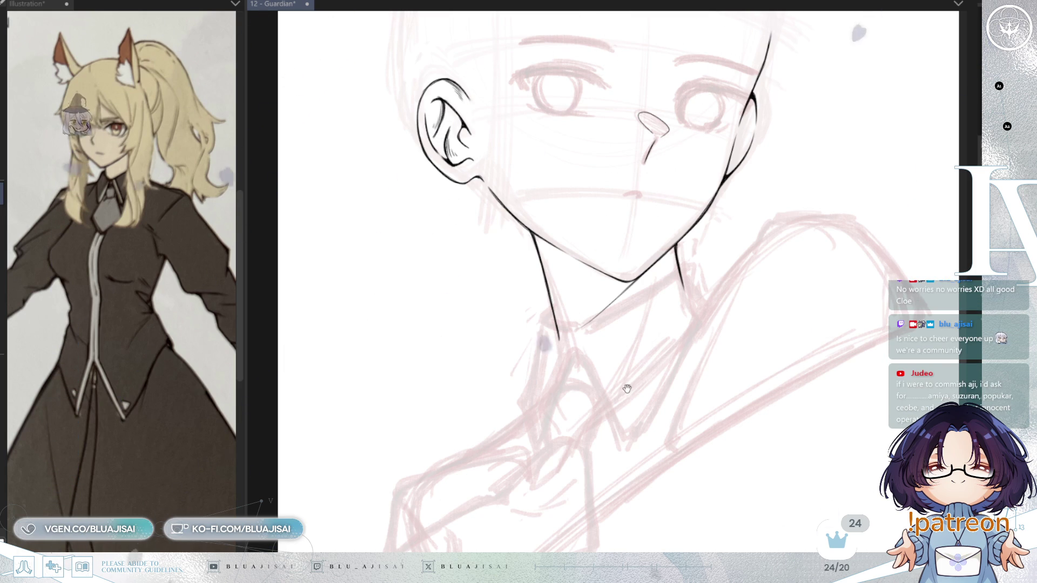
pyautogui.scroll(-1, 671, 45)
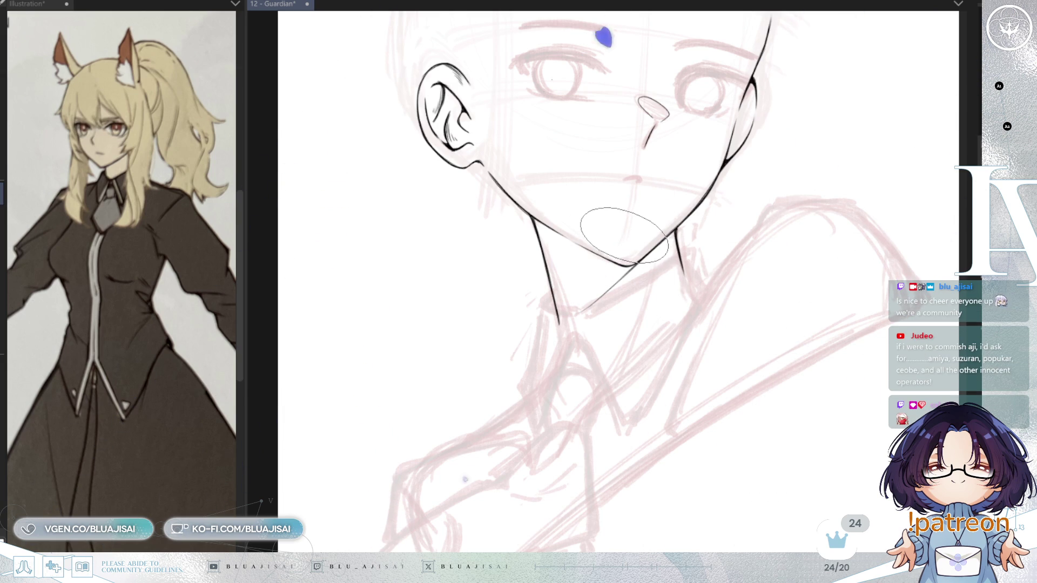
# - Hatch the shadow under the chin along the jawline, redo it, and mirror the view to check
pyautogui.moveTo(621, 240)
pyautogui.mouseDown()
pyautogui.moveTo(624, 250)
pyautogui.moveTo(644, 240)
pyautogui.moveTo(540, 294)
pyautogui.moveTo(567, 278)
pyautogui.moveTo(520, 282)
pyautogui.moveTo(555, 253)
pyautogui.moveTo(576, 211)
pyautogui.moveTo(505, 241)
pyautogui.moveTo(555, 231)
pyautogui.moveTo(545, 221)
pyautogui.moveTo(532, 225)
pyautogui.moveTo(604, 224)
pyautogui.moveTo(596, 216)
pyautogui.moveTo(625, 248)
pyautogui.moveTo(572, 300)
pyautogui.moveTo(540, 278)
pyautogui.mouseUp()
pyautogui.hotkey('ctrl', 'z')
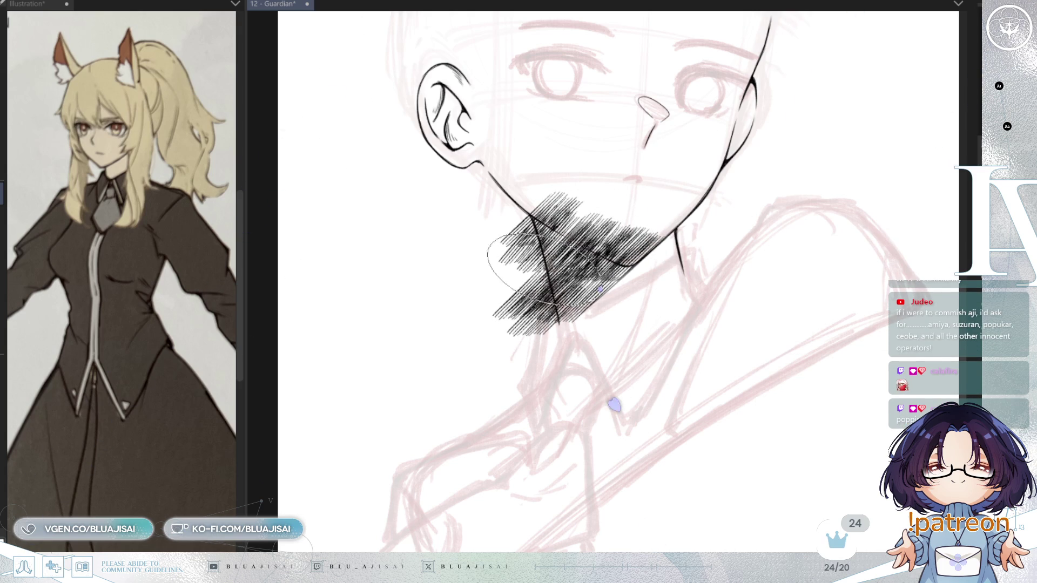
pyautogui.scroll(2, 729, 205)
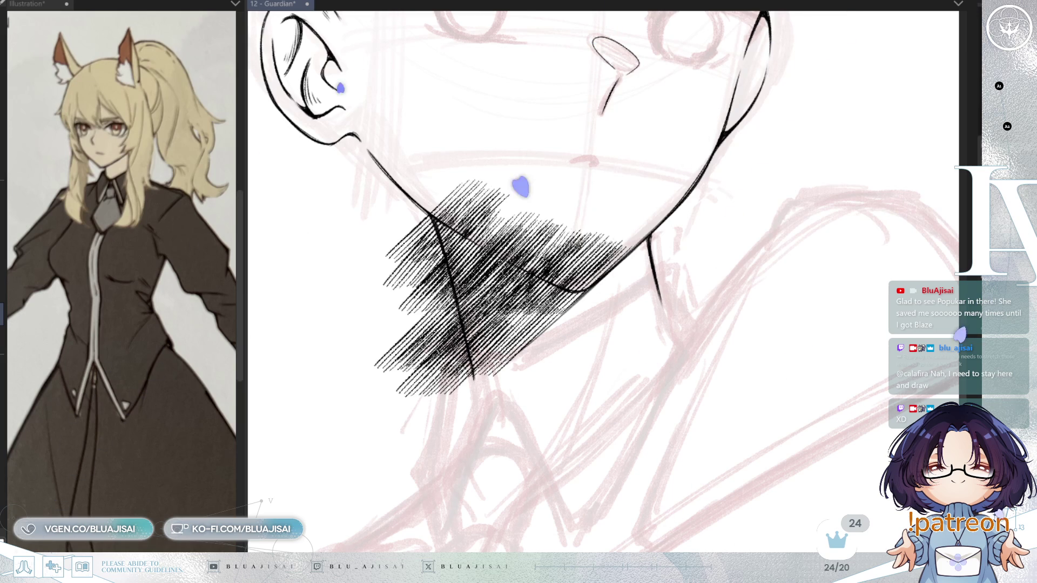
pyautogui.moveTo(660, 121)
pyautogui.mouseDown()
pyautogui.moveTo(792, 200)
pyautogui.moveTo(747, 201)
pyautogui.mouseUp()
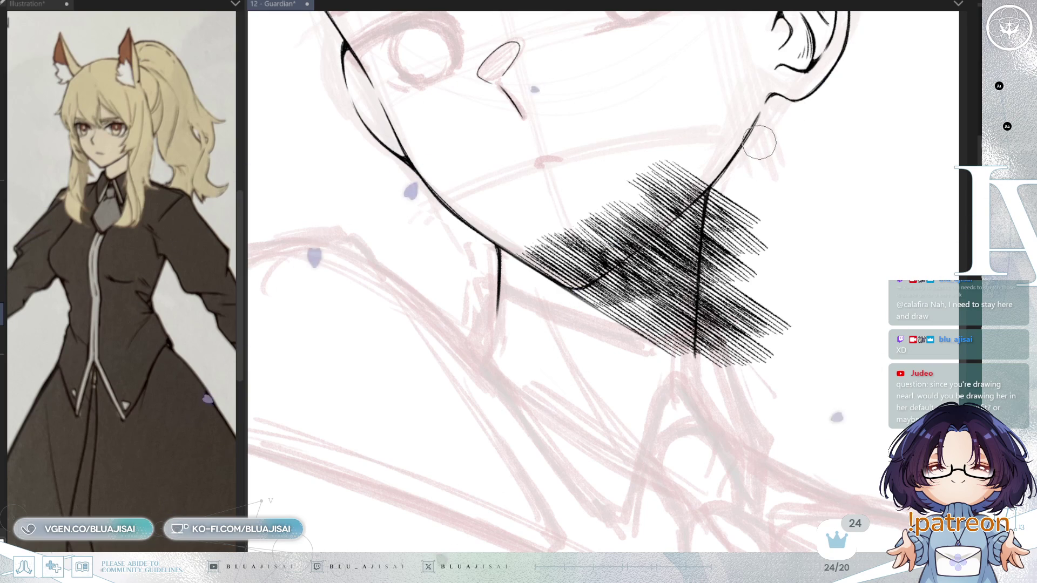
# - Erase light streaks through the neck hatching, trimming any spill past the neck outline
pyautogui.moveTo(751, 147); pyautogui.dragTo(749, 144)
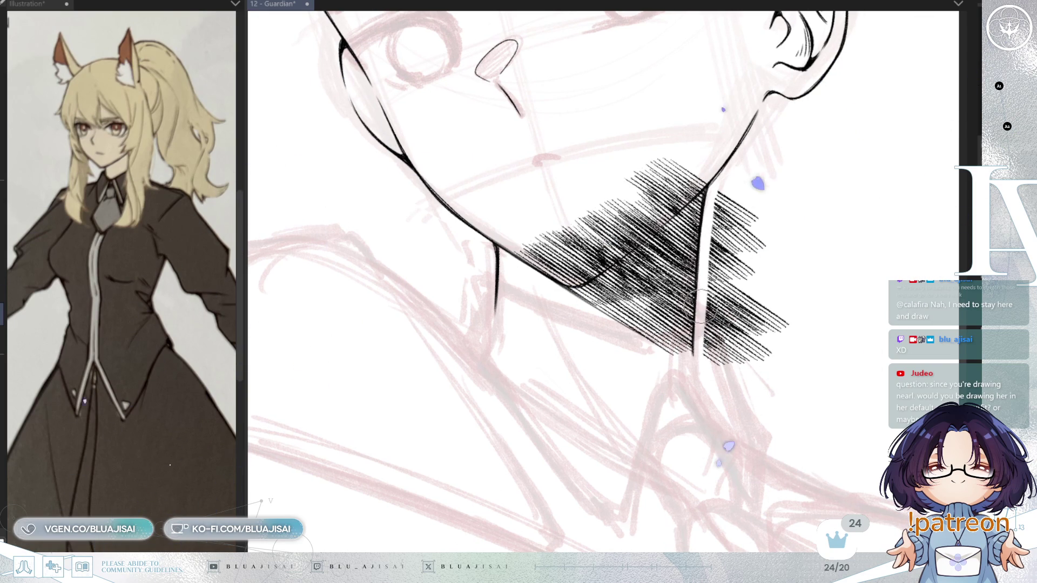
pyautogui.moveTo(722, 176)
pyautogui.mouseDown()
pyautogui.moveTo(724, 243)
pyautogui.moveTo(775, 285)
pyautogui.mouseUp()
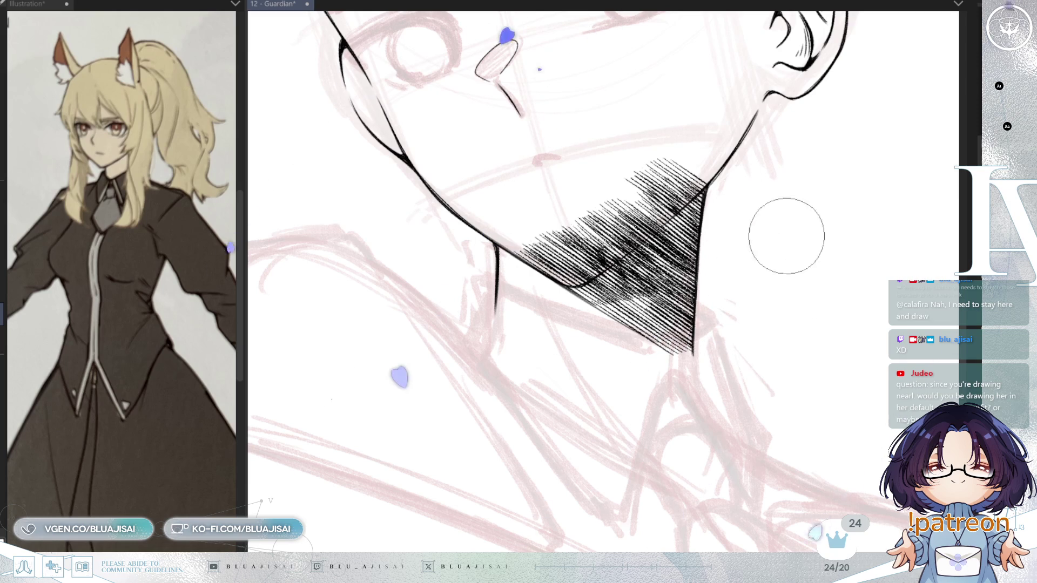
pyautogui.moveTo(586, 260)
pyautogui.mouseDown()
pyautogui.moveTo(698, 182)
pyautogui.moveTo(533, 238)
pyautogui.moveTo(536, 264)
pyautogui.moveTo(555, 277)
pyautogui.moveTo(567, 261)
pyautogui.moveTo(590, 254)
pyautogui.moveTo(591, 265)
pyautogui.mouseUp()
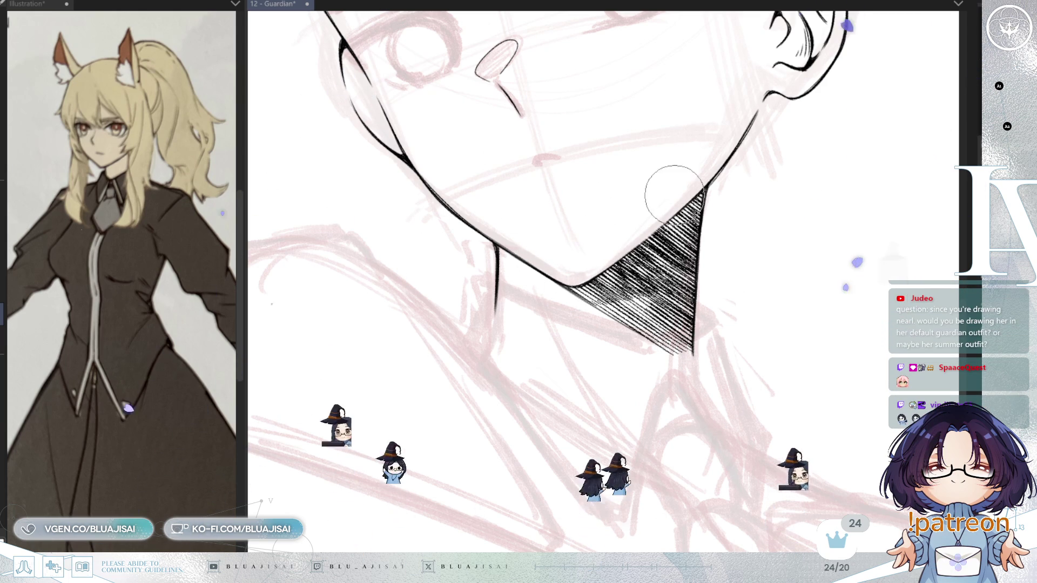
pyautogui.moveTo(686, 151)
pyautogui.mouseDown()
pyautogui.moveTo(696, 162)
pyautogui.moveTo(748, 64)
pyautogui.moveTo(810, 224)
pyautogui.moveTo(815, 210)
pyautogui.moveTo(805, 200)
pyautogui.mouseUp()
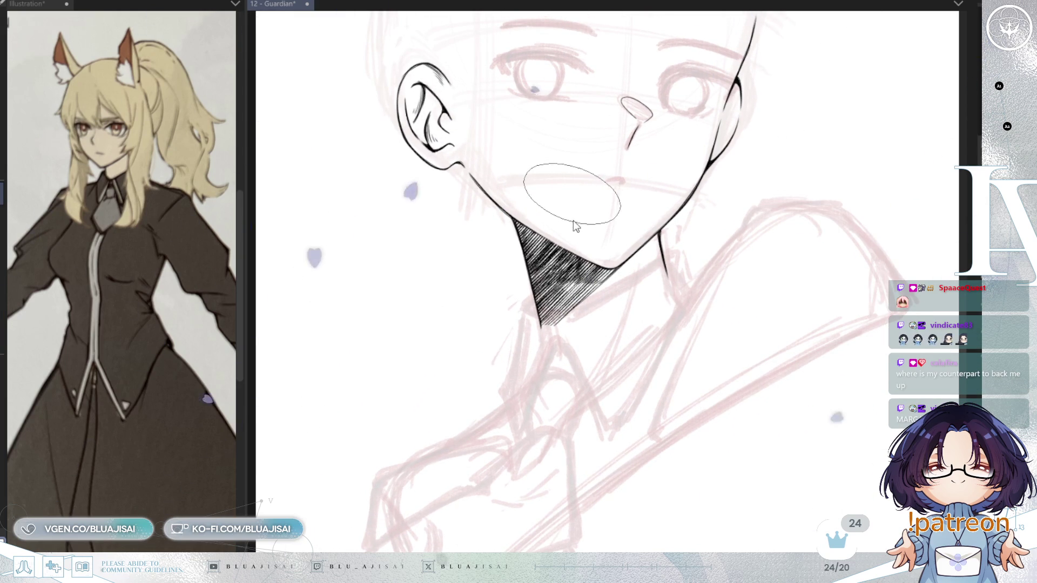
pyautogui.moveTo(532, 296)
pyautogui.mouseDown()
pyautogui.moveTo(505, 276)
pyautogui.moveTo(572, 324)
pyautogui.moveTo(556, 330)
pyautogui.moveTo(585, 303)
pyautogui.moveTo(591, 311)
pyautogui.mouseUp()
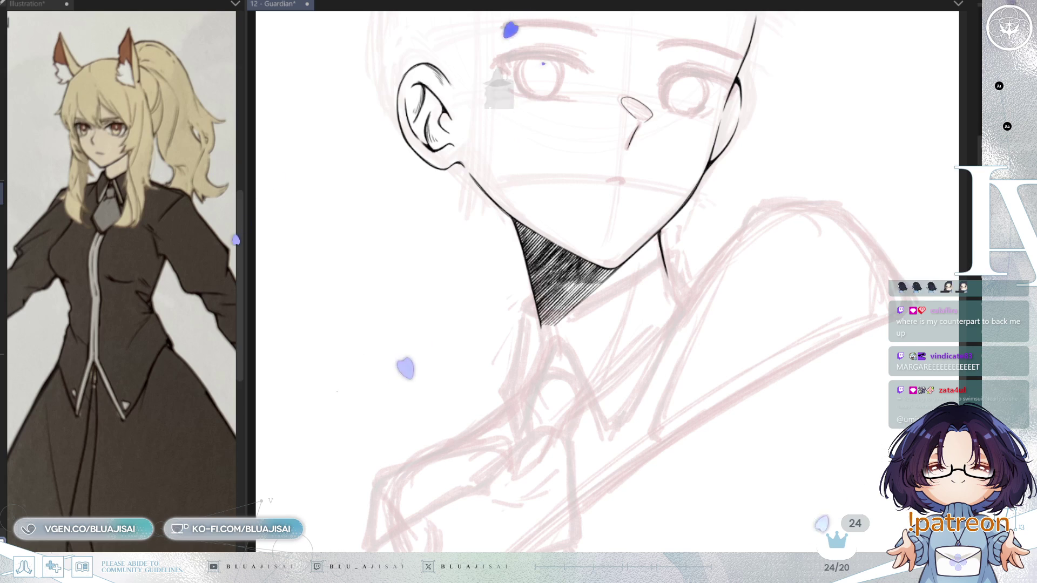
pyautogui.moveTo(551, 270)
pyautogui.mouseDown()
pyautogui.moveTo(526, 297)
pyautogui.moveTo(544, 314)
pyautogui.moveTo(583, 324)
pyautogui.moveTo(594, 308)
pyautogui.mouseUp()
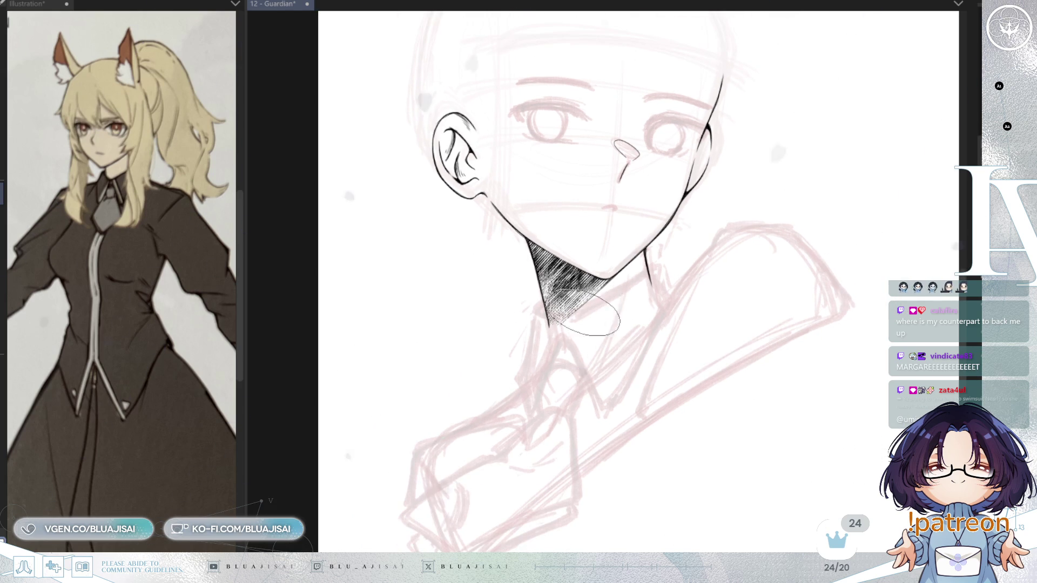
# - Mirror the view, recenter on the face and neck, and save the Guardian illustration
pyautogui.press('h')
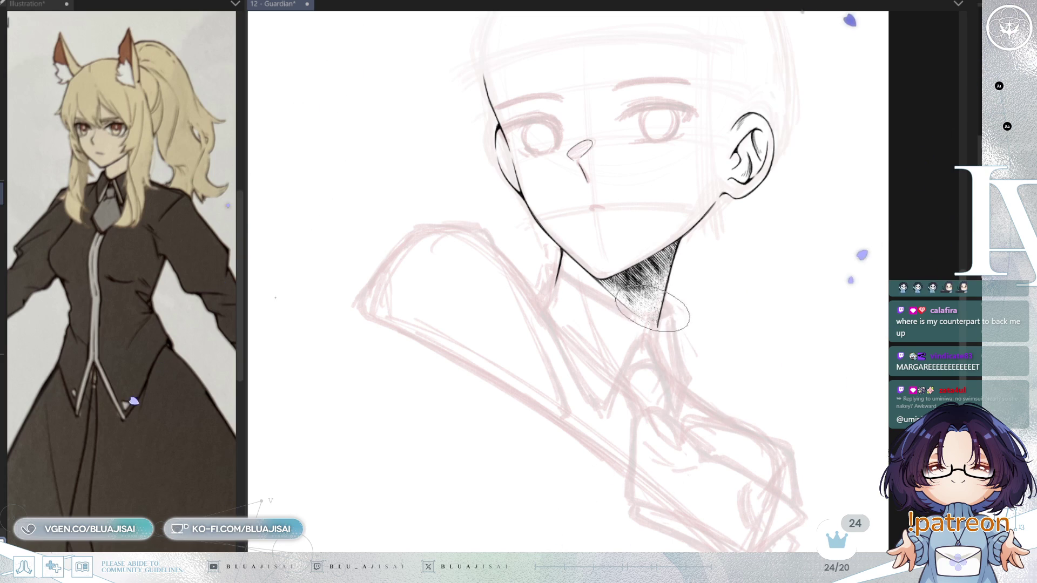
pyautogui.moveTo(814, 333); pyautogui.dragTo(800, 354)
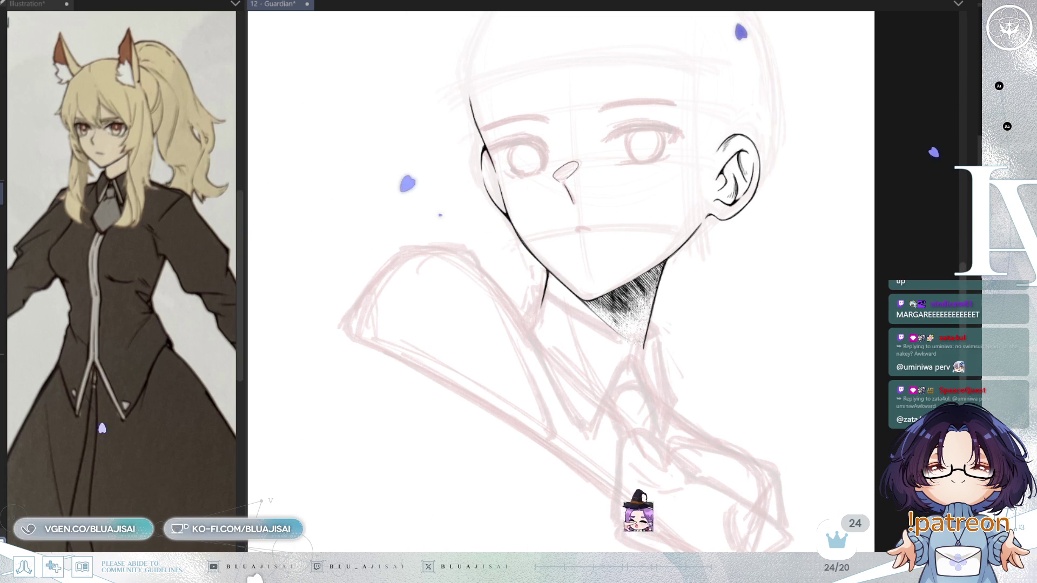
pyautogui.hotkey('ctrl', 's')
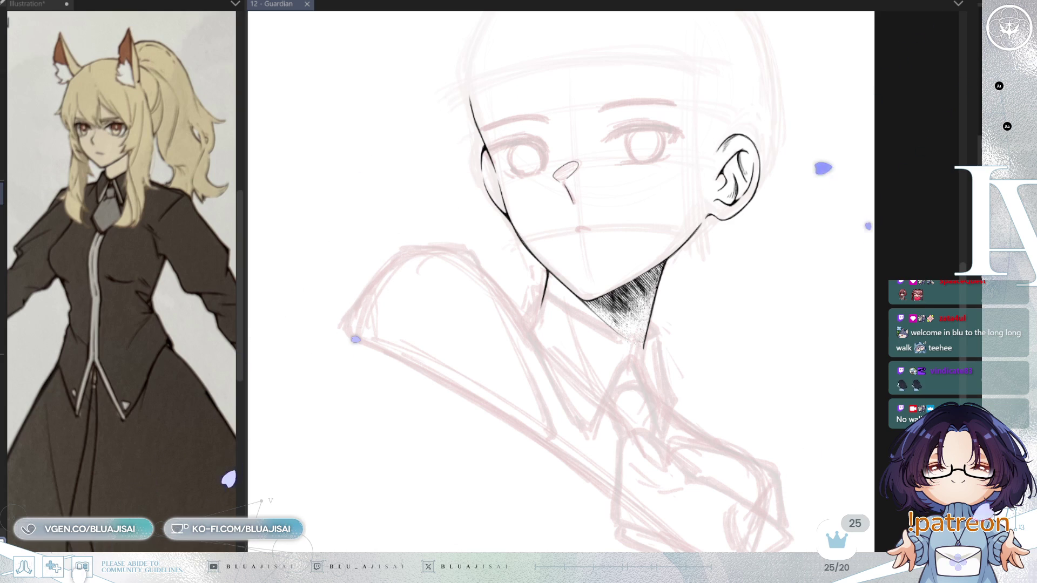
# - Ink a line down from the neck, then the left and right collar edges meeting in a V
pyautogui.scroll(2, 374, 280)
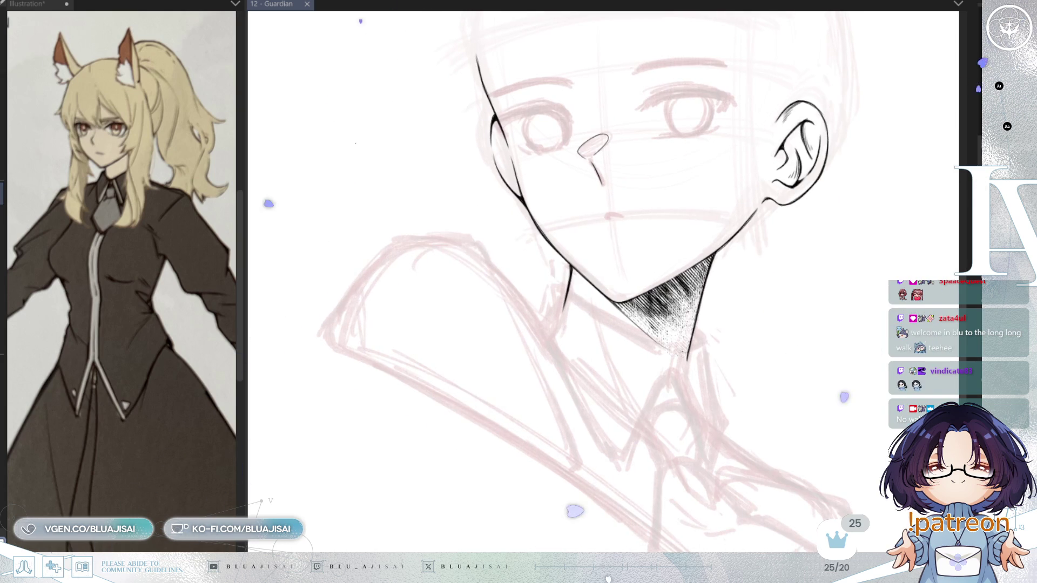
pyautogui.press('h')
pyautogui.moveTo(702, 345); pyautogui.dragTo(814, 308)
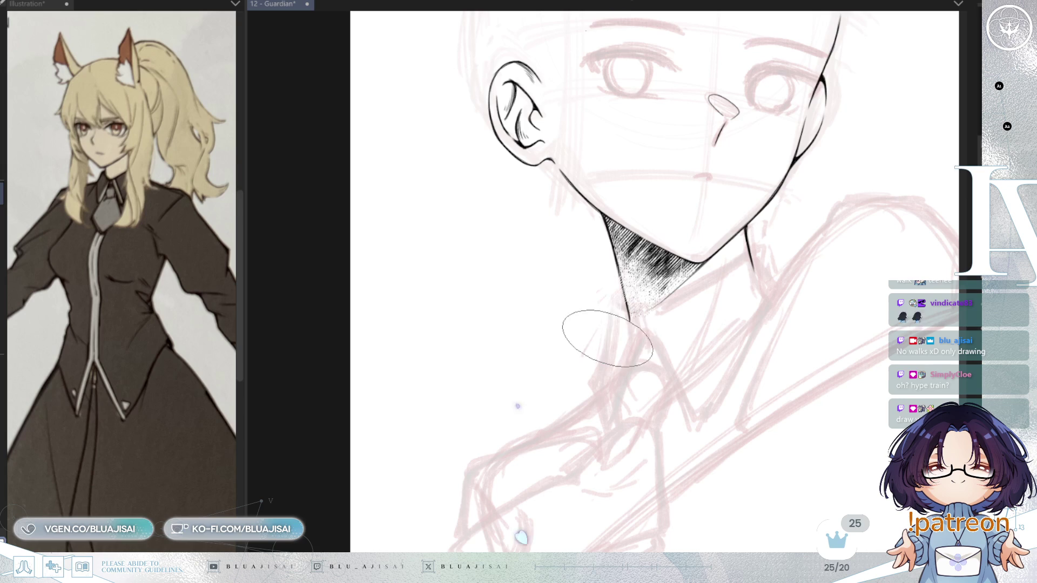
pyautogui.moveTo(759, 303); pyautogui.dragTo(740, 303)
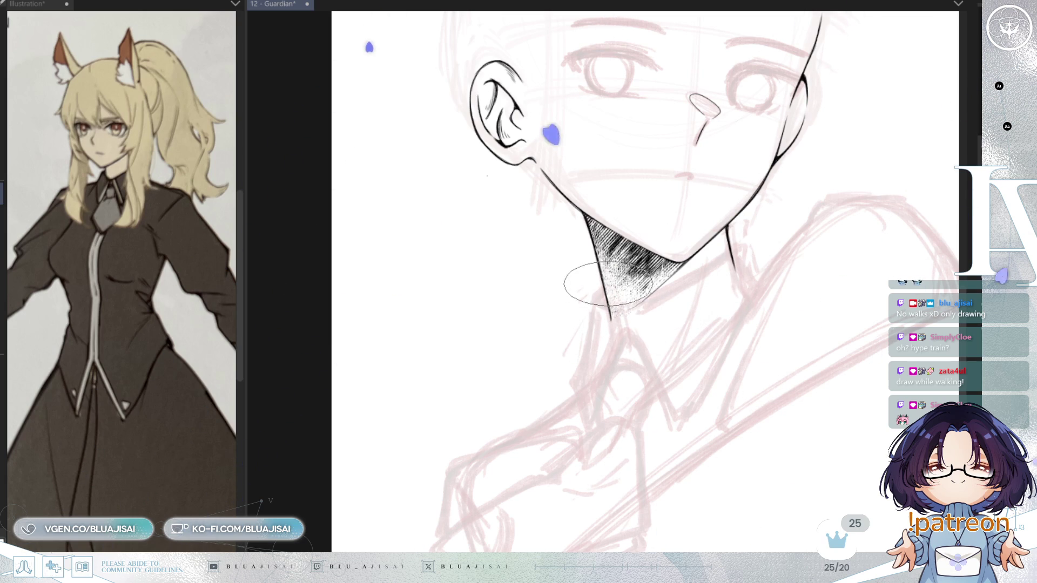
pyautogui.moveTo(591, 326)
pyautogui.mouseDown()
pyautogui.moveTo(578, 379)
pyautogui.moveTo(588, 426)
pyautogui.mouseUp()
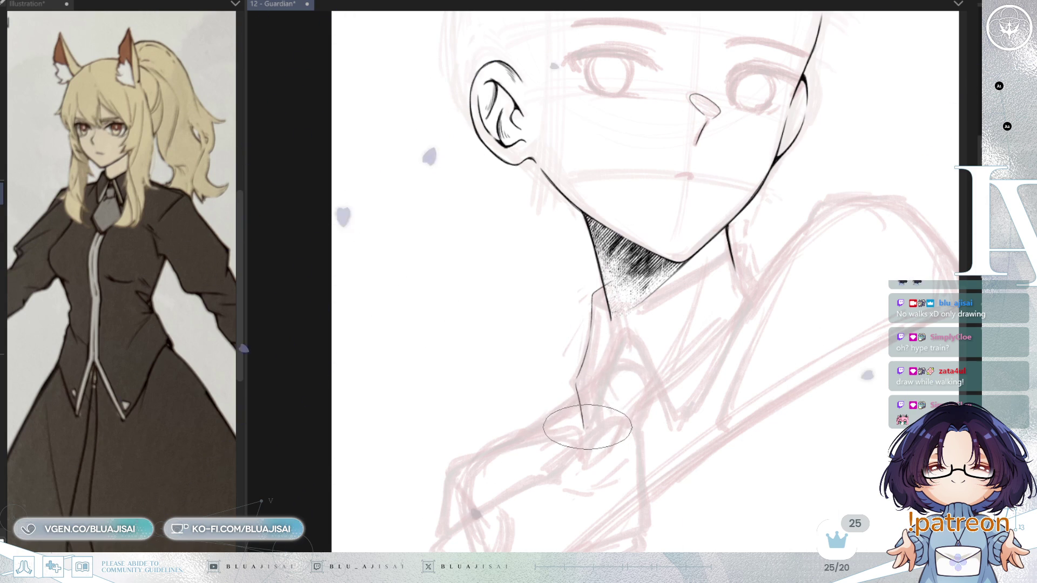
pyautogui.moveTo(620, 342); pyautogui.dragTo(622, 338)
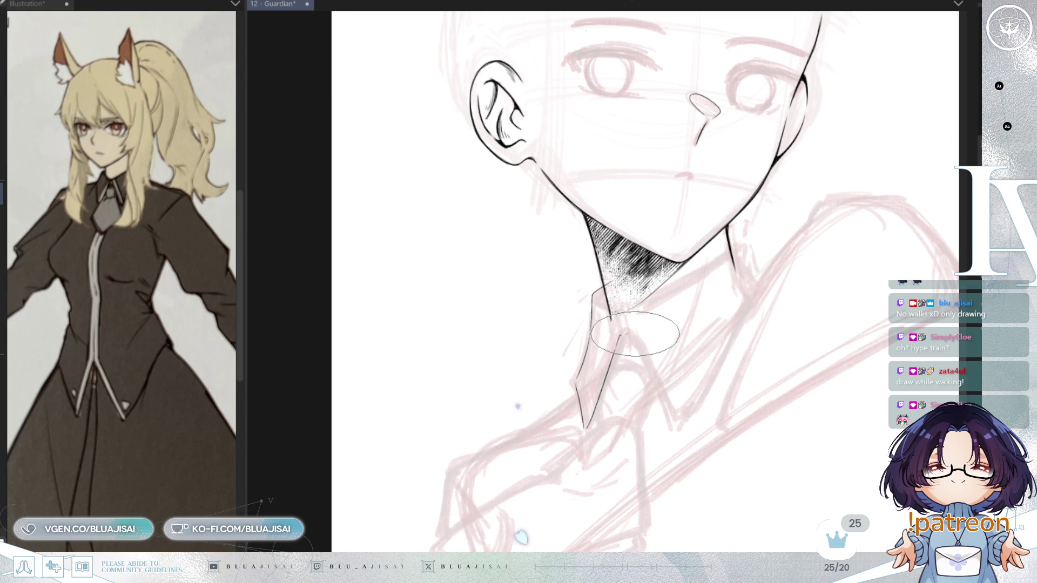
pyautogui.moveTo(625, 334); pyautogui.dragTo(672, 422)
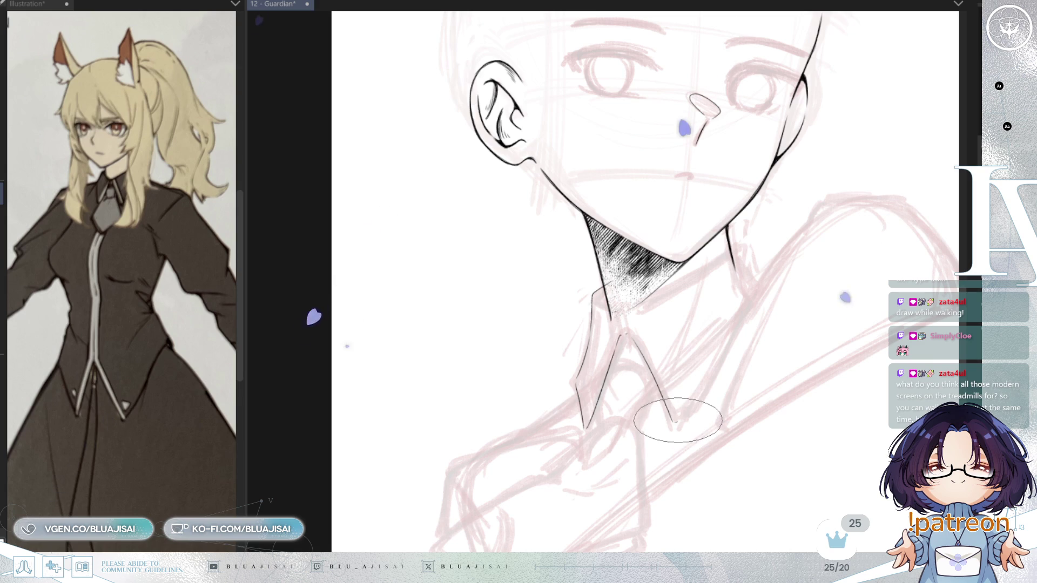
pyautogui.moveTo(739, 312); pyautogui.dragTo(678, 420)
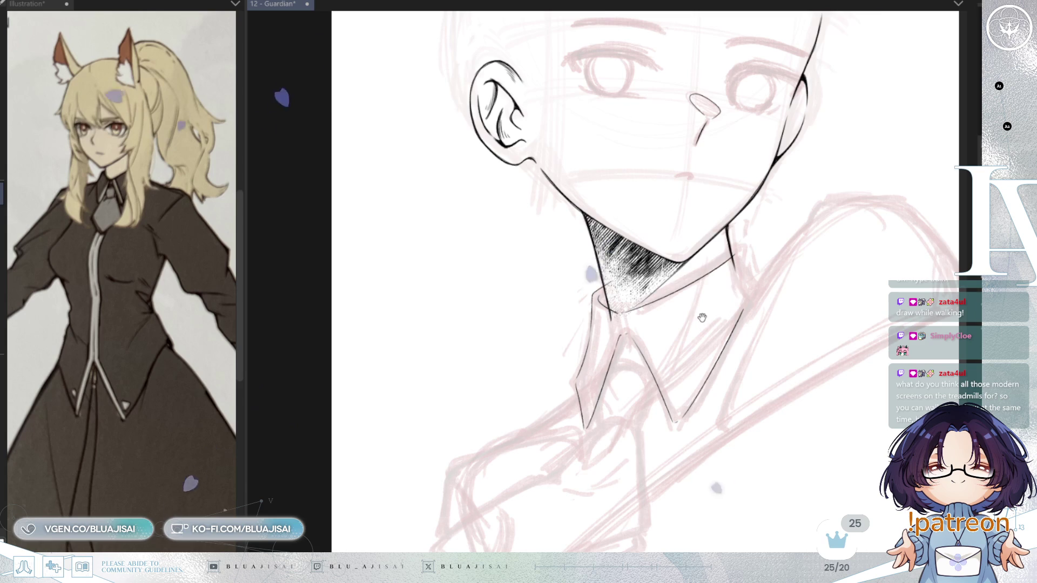
pyautogui.moveTo(694, 293); pyautogui.dragTo(713, 288)
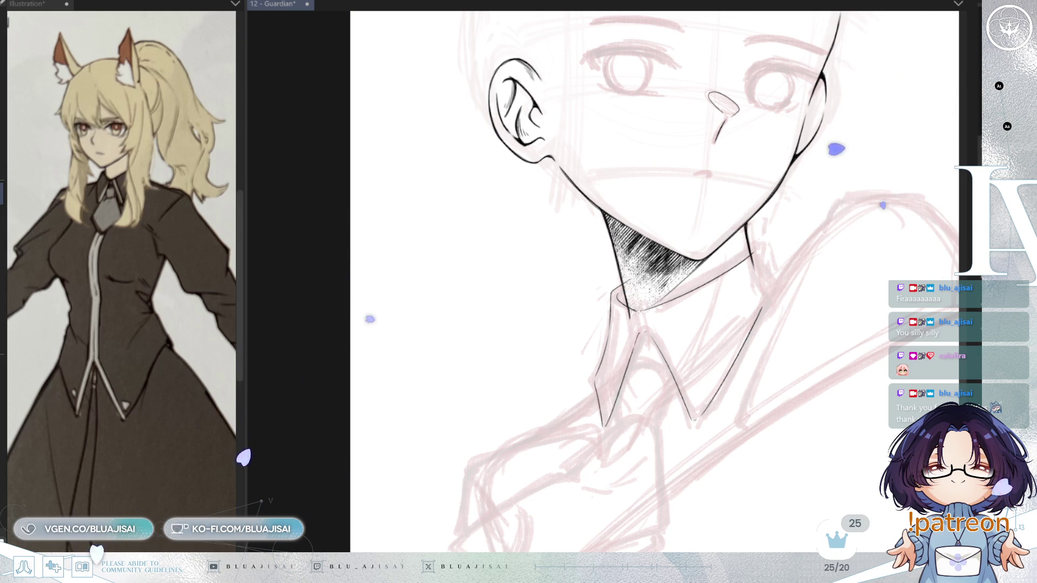
pyautogui.press('h')
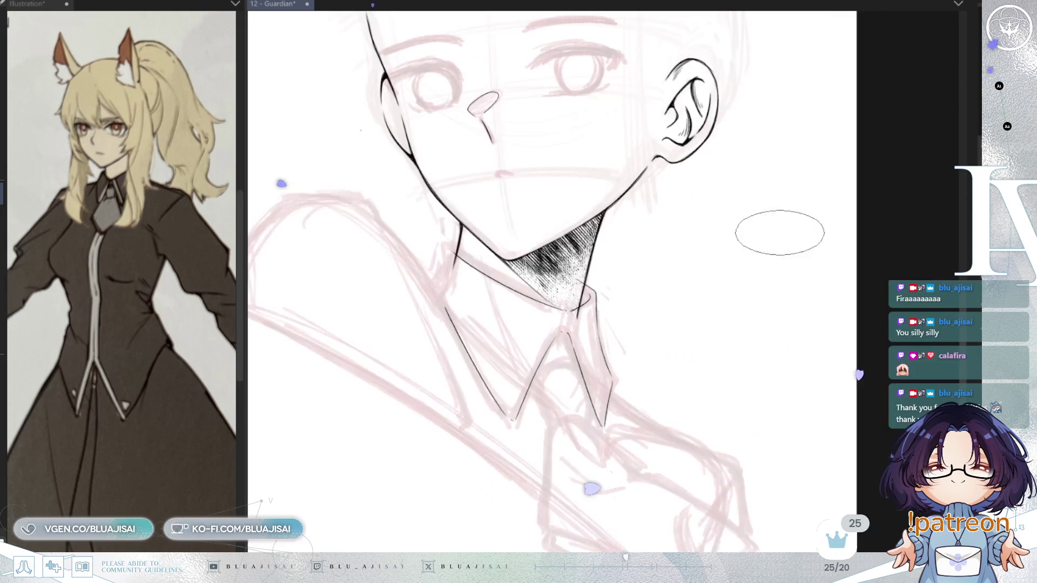
# - Ink the left collar edge running down from the neck
pyautogui.moveTo(621, 243); pyautogui.dragTo(792, 244)
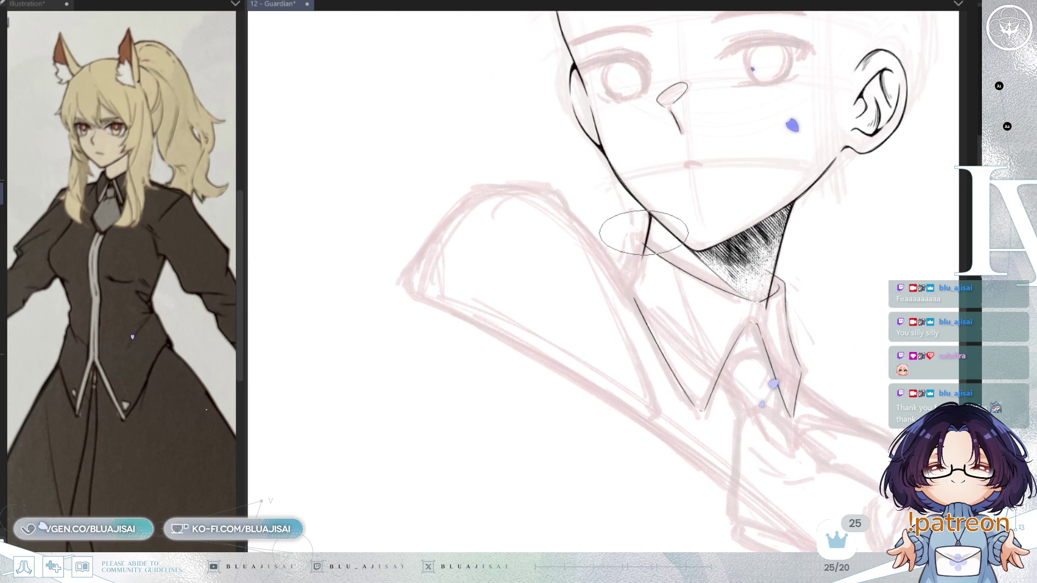
pyautogui.moveTo(643, 233); pyautogui.dragTo(625, 287)
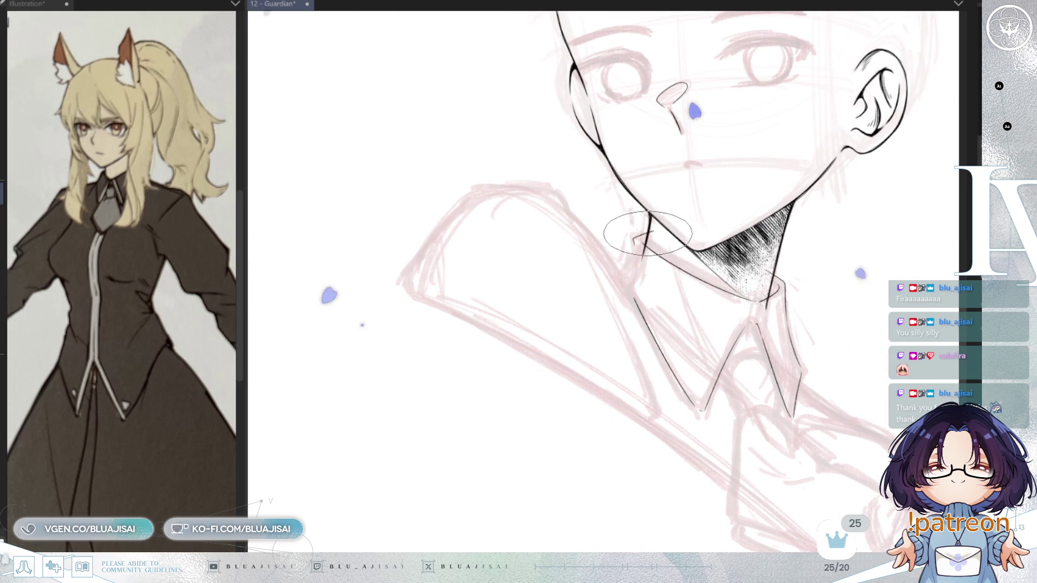
pyautogui.moveTo(634, 236); pyautogui.dragTo(625, 291)
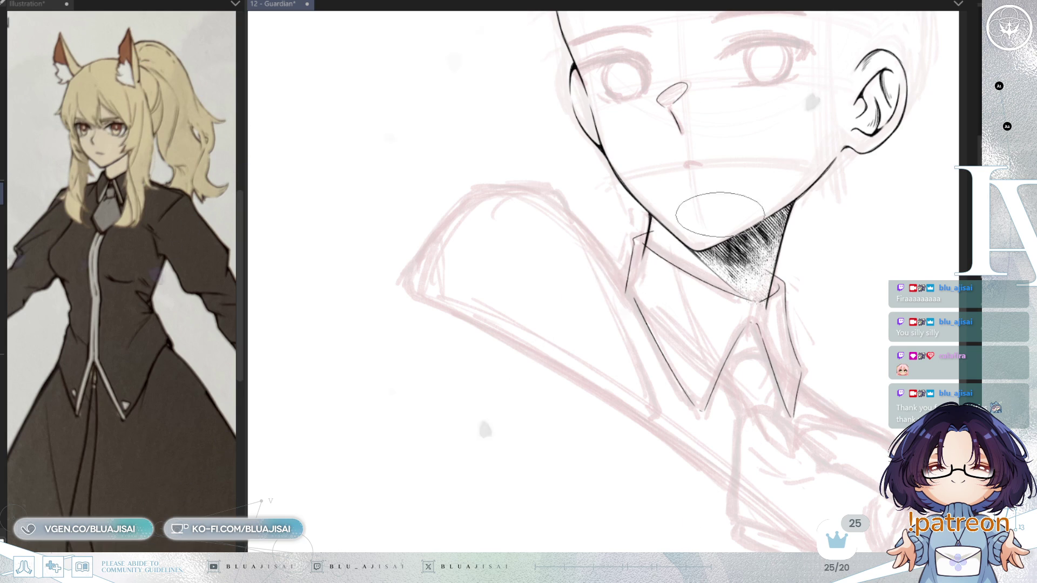
# - Unflip the view, add a short collar stroke, and ink the arched top of the tie knot
pyautogui.press('h')
pyautogui.moveTo(695, 213); pyautogui.dragTo(830, 154)
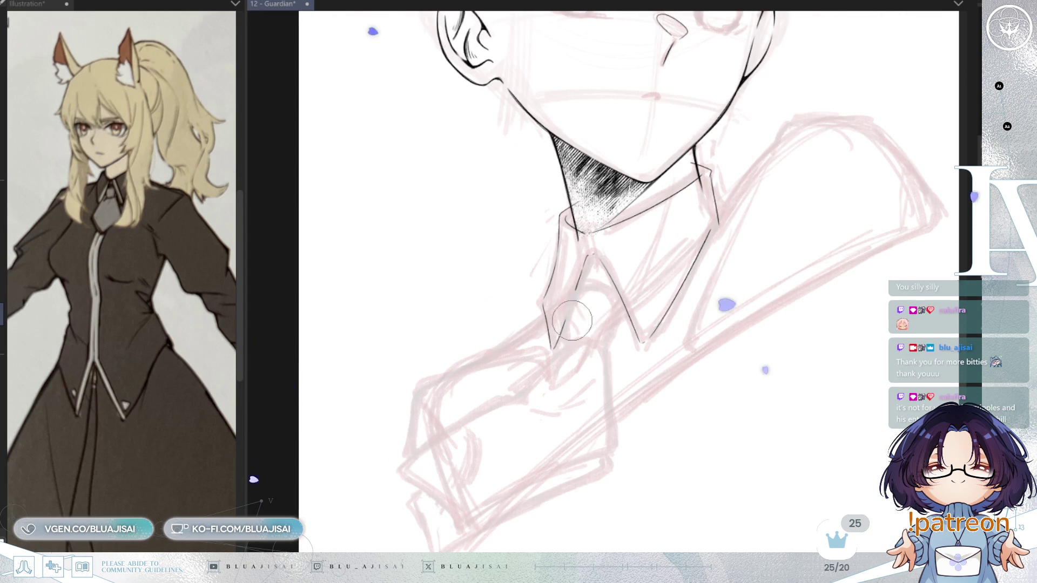
pyautogui.moveTo(566, 300); pyautogui.dragTo(564, 338)
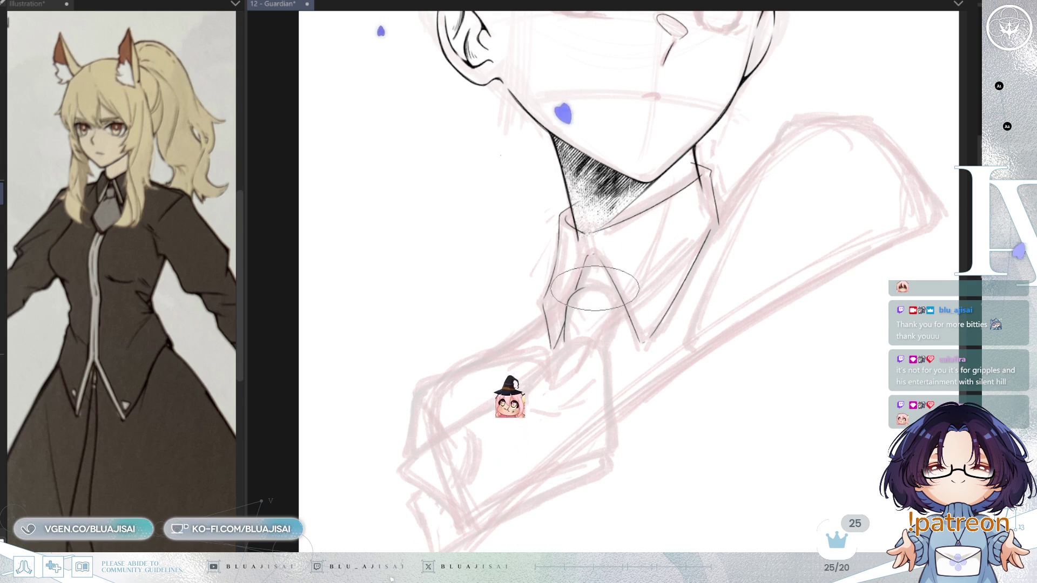
pyautogui.moveTo(570, 324); pyautogui.dragTo(615, 319)
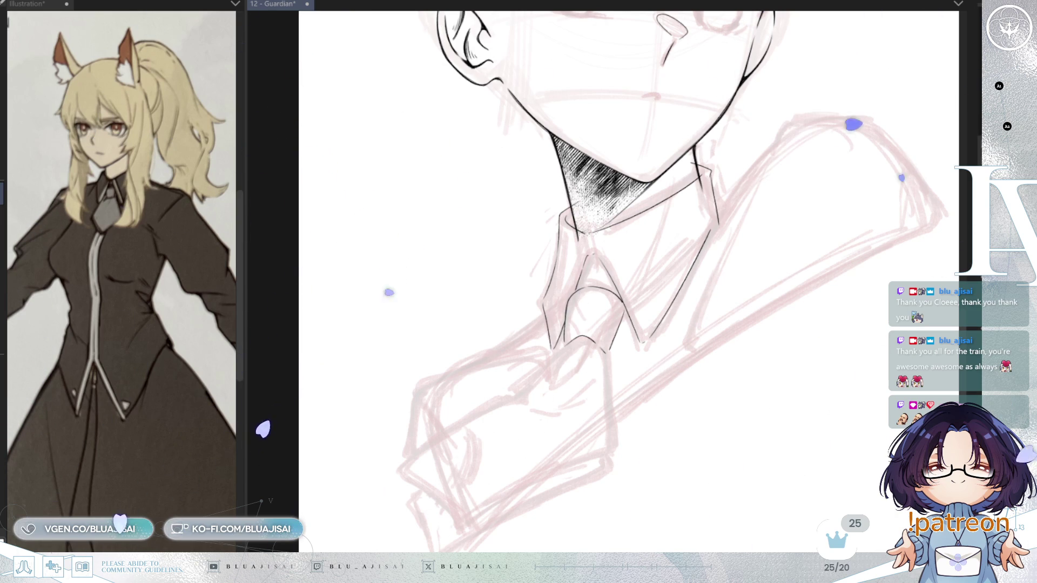
pyautogui.scroll(1, 599, 302)
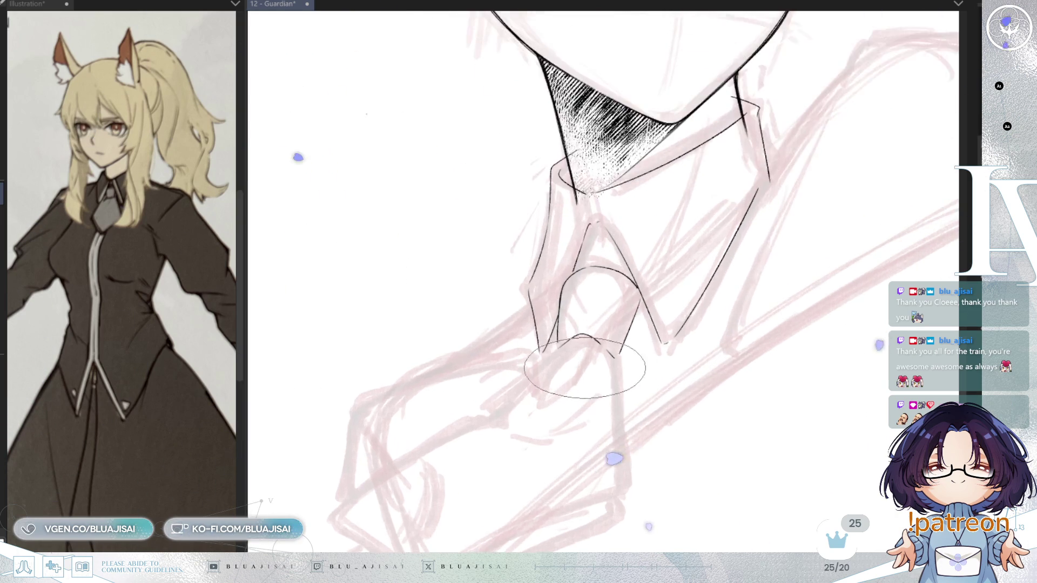
# - Ink the tie end's long lower edge, redrawing it after undos and extending it to the upper line
pyautogui.moveTo(599, 421); pyautogui.dragTo(664, 243)
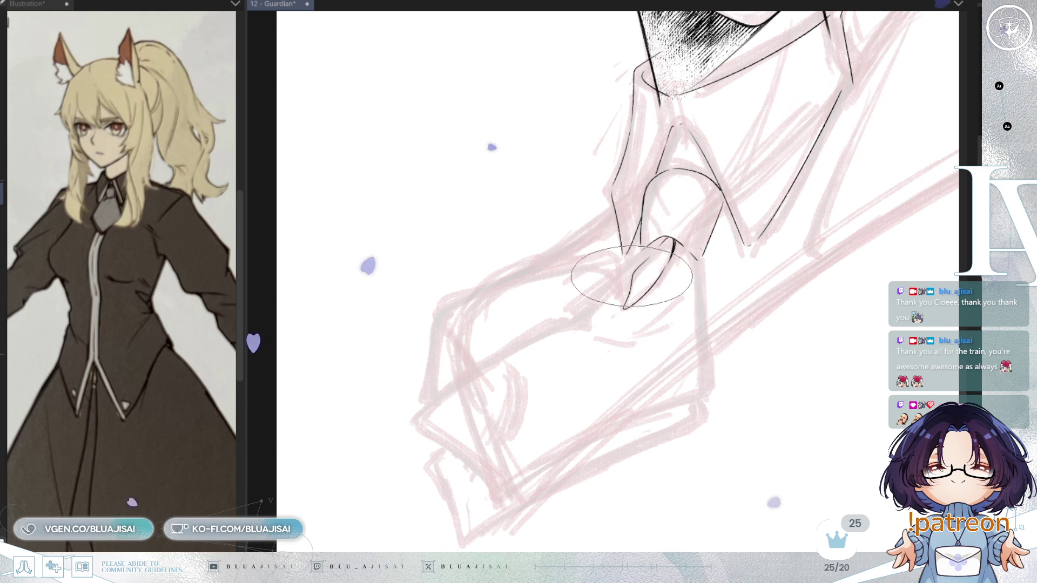
pyautogui.moveTo(658, 240)
pyautogui.mouseDown()
pyautogui.moveTo(571, 306)
pyautogui.moveTo(668, 266)
pyautogui.moveTo(548, 328)
pyautogui.mouseUp()
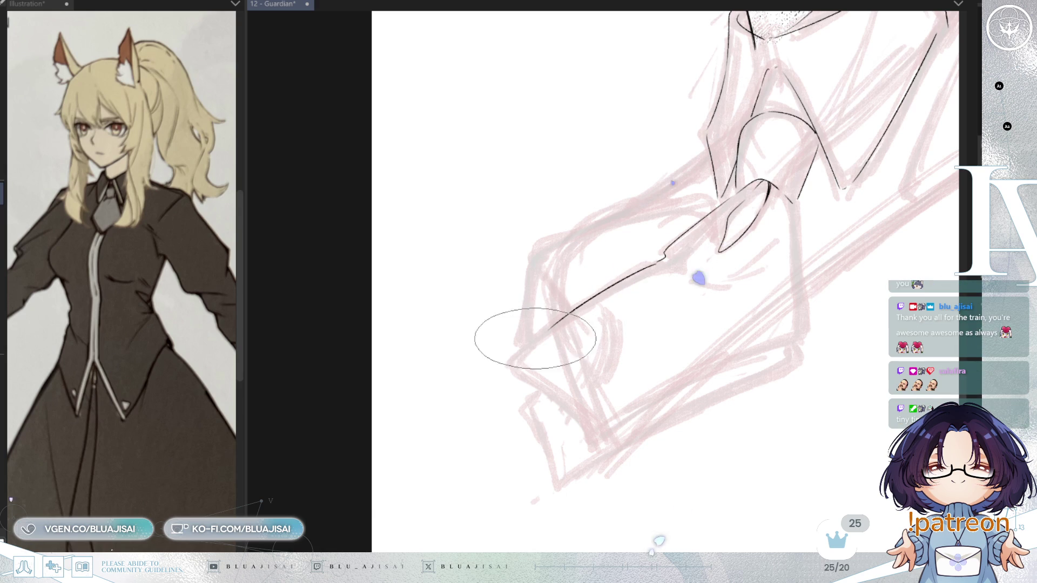
pyautogui.moveTo(565, 475); pyautogui.dragTo(457, 480)
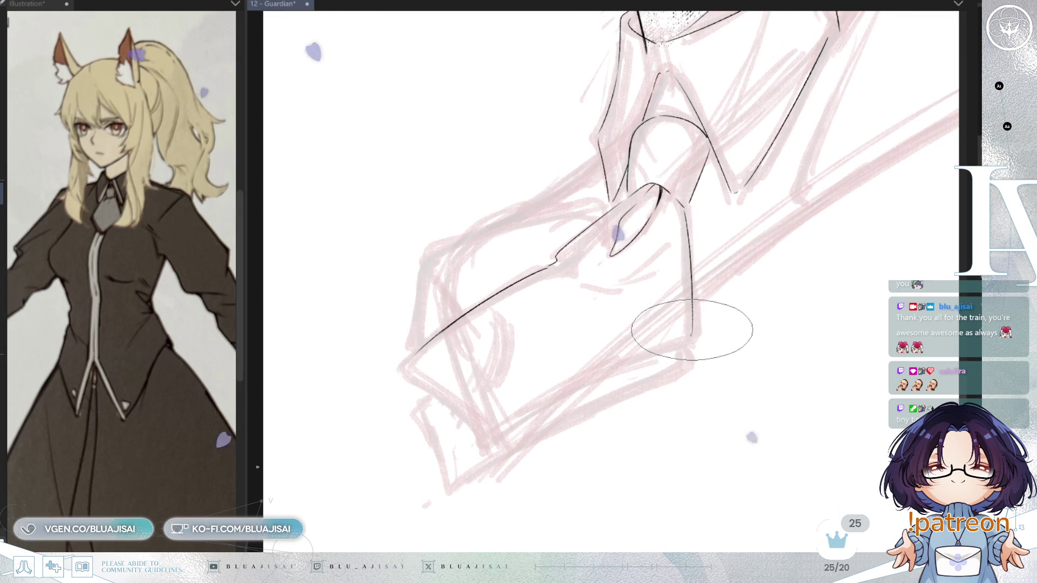
pyautogui.moveTo(726, 292); pyautogui.dragTo(768, 225)
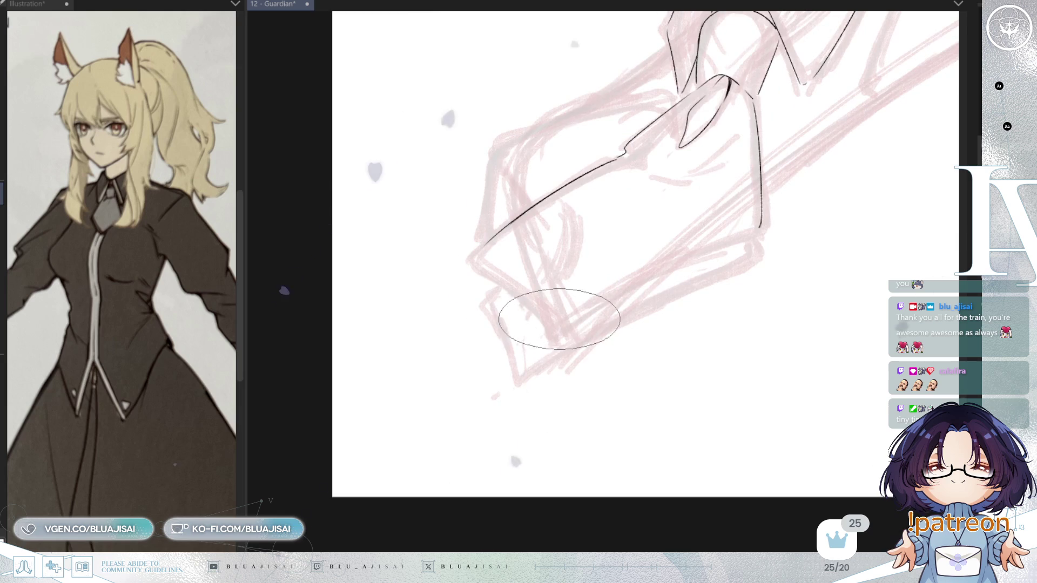
pyautogui.moveTo(556, 326); pyautogui.dragTo(725, 249)
pyautogui.hotkey('ctrl', 'z')
pyautogui.moveTo(556, 326); pyautogui.dragTo(740, 231)
pyautogui.hotkey('ctrl', 'z')
pyautogui.moveTo(556, 326)
pyautogui.mouseDown()
pyautogui.moveTo(702, 243)
pyautogui.moveTo(753, 229)
pyautogui.mouseUp()
pyautogui.press('h')
pyautogui.moveTo(653, 326); pyautogui.dragTo(727, 264)
pyautogui.press('h')
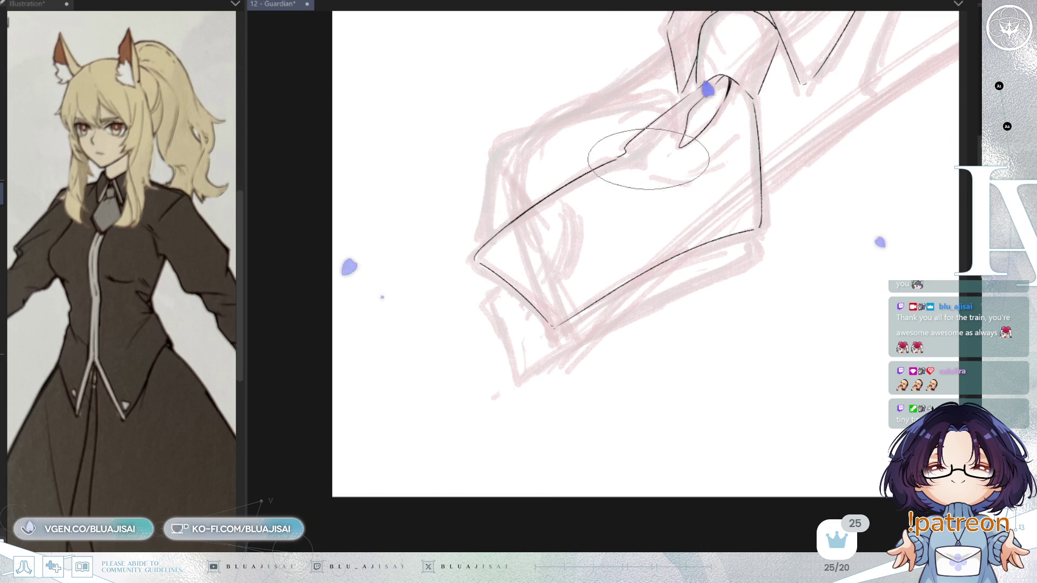
# - Add a short tapered fold line on the tie, discarding a trial crease line
pyautogui.moveTo(697, 156); pyautogui.dragTo(629, 151)
pyautogui.press('h')
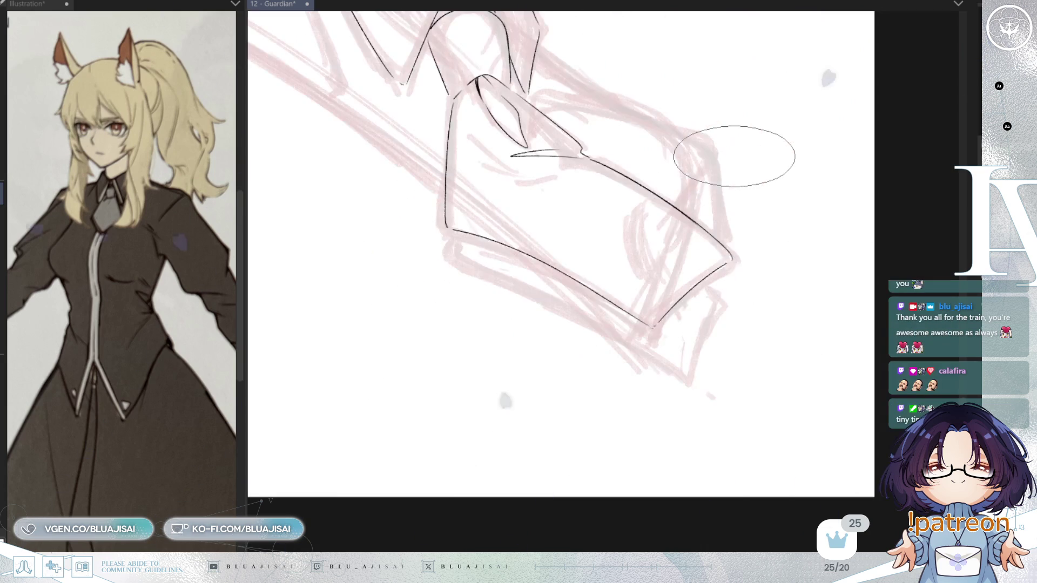
pyautogui.moveTo(569, 160); pyautogui.dragTo(512, 168)
pyautogui.hotkey('ctrl', 'z')
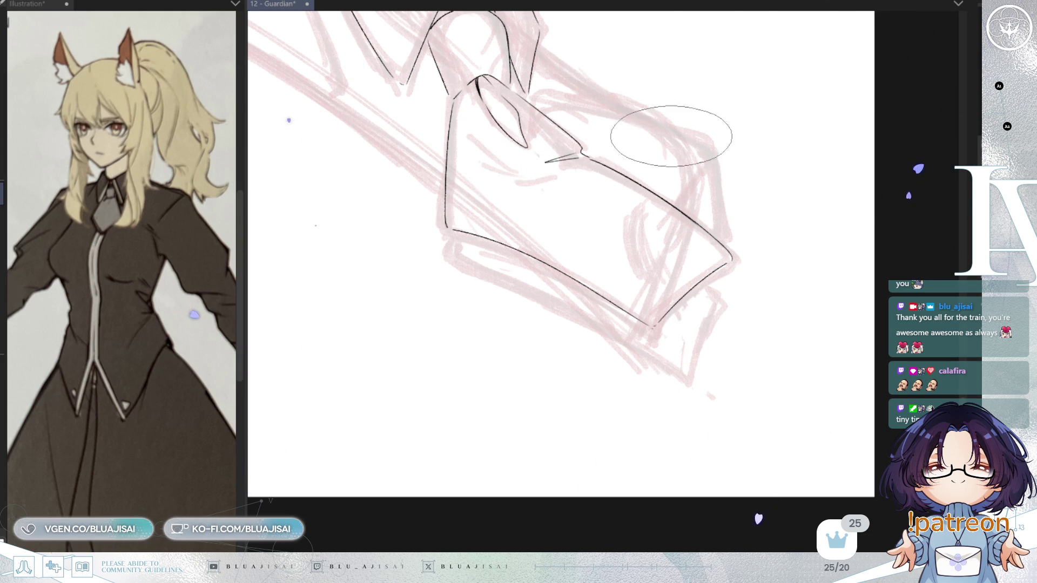
pyautogui.press('h')
pyautogui.moveTo(763, 211); pyautogui.dragTo(718, 276)
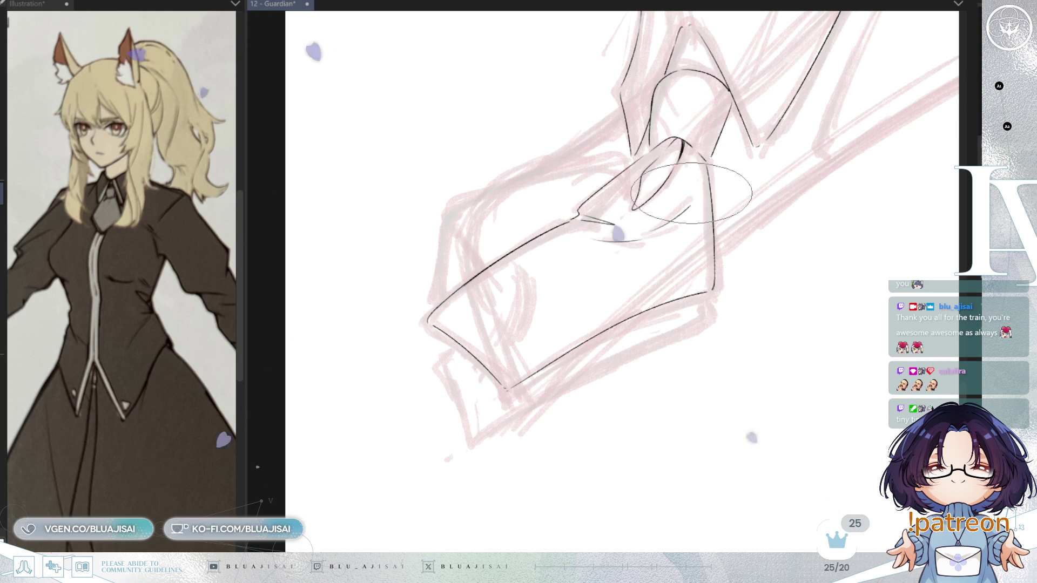
pyautogui.scroll(-3, 753, 184)
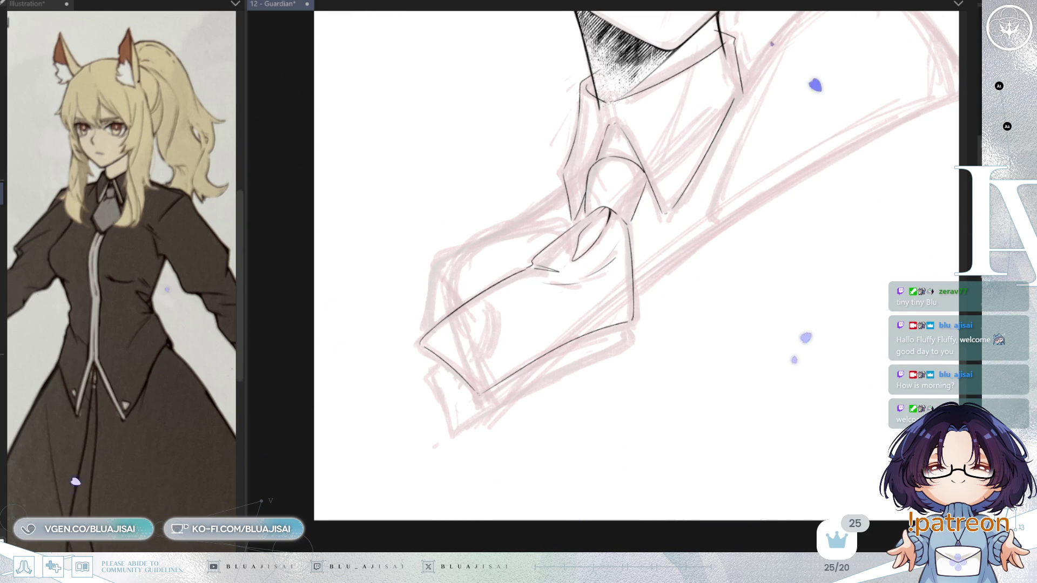
# - Zoom in on the knot and flip and rotate the view to check the collar lines
pyautogui.scroll(4, 645, 216)
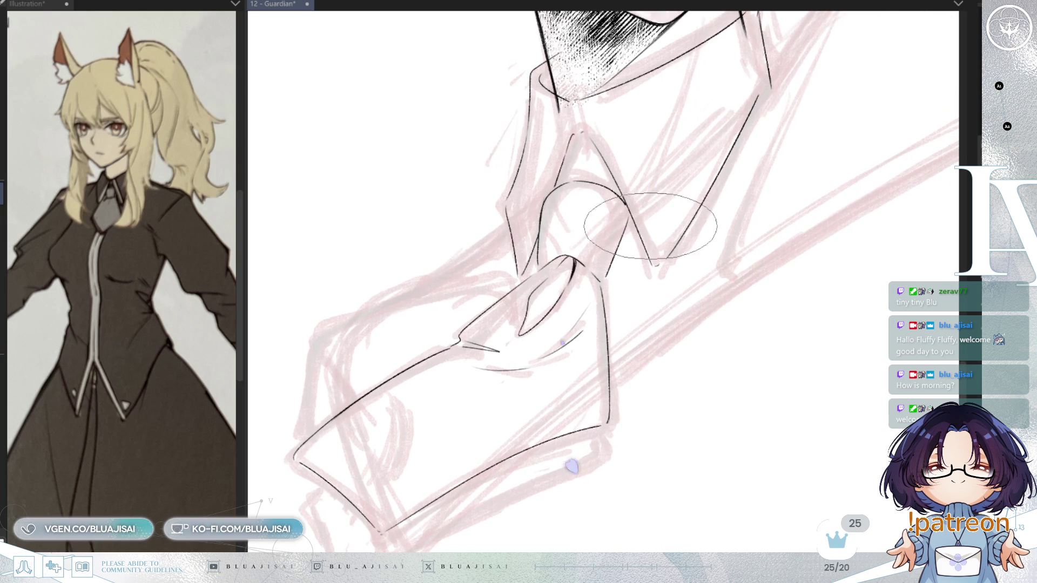
pyautogui.scroll(3, 625, 162)
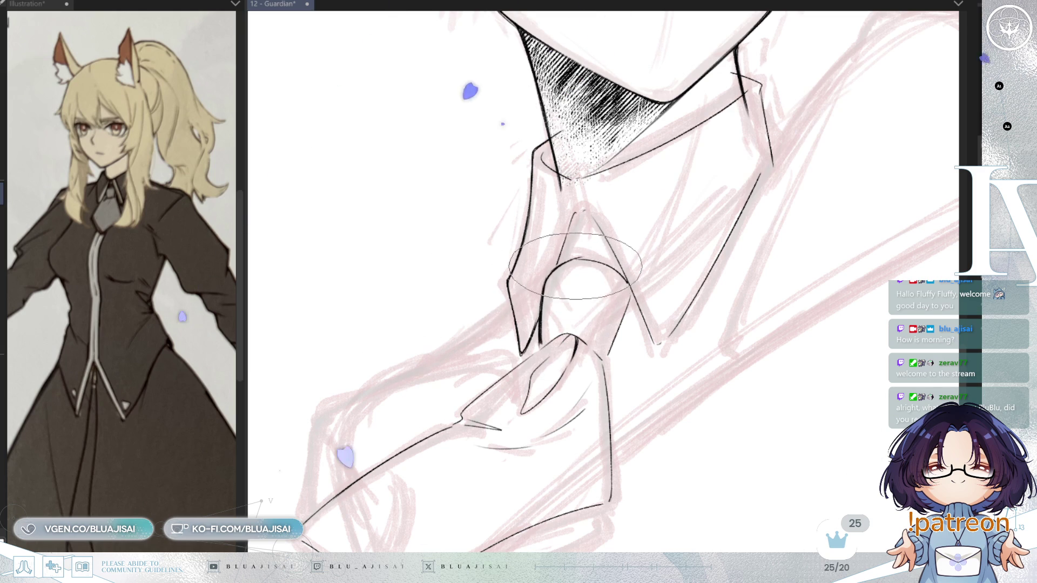
pyautogui.press('h')
pyautogui.moveTo(552, 256)
pyautogui.mouseDown()
pyautogui.moveTo(561, 237)
pyautogui.moveTo(588, 247)
pyautogui.mouseUp()
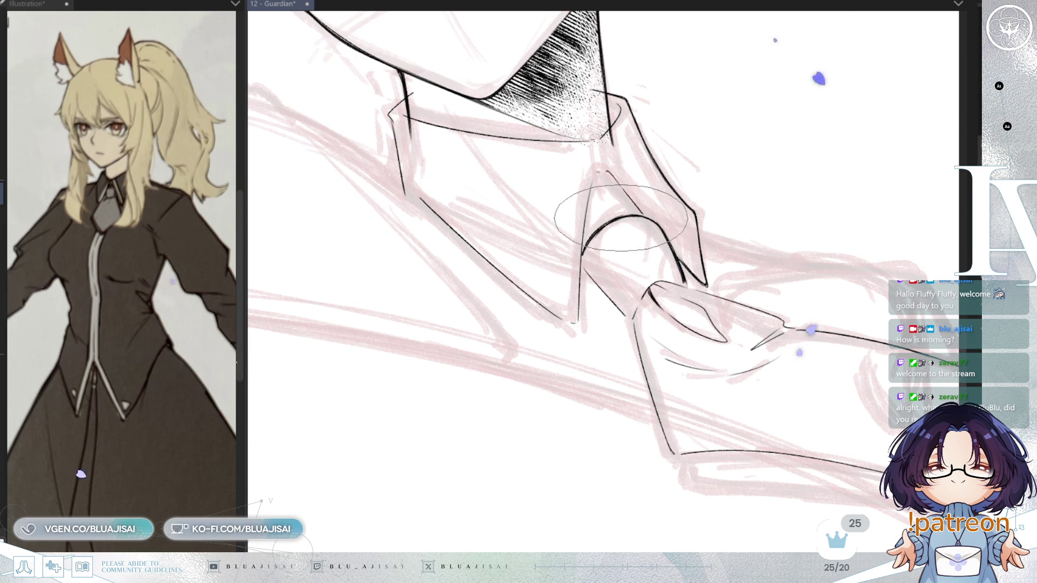
pyautogui.press('h')
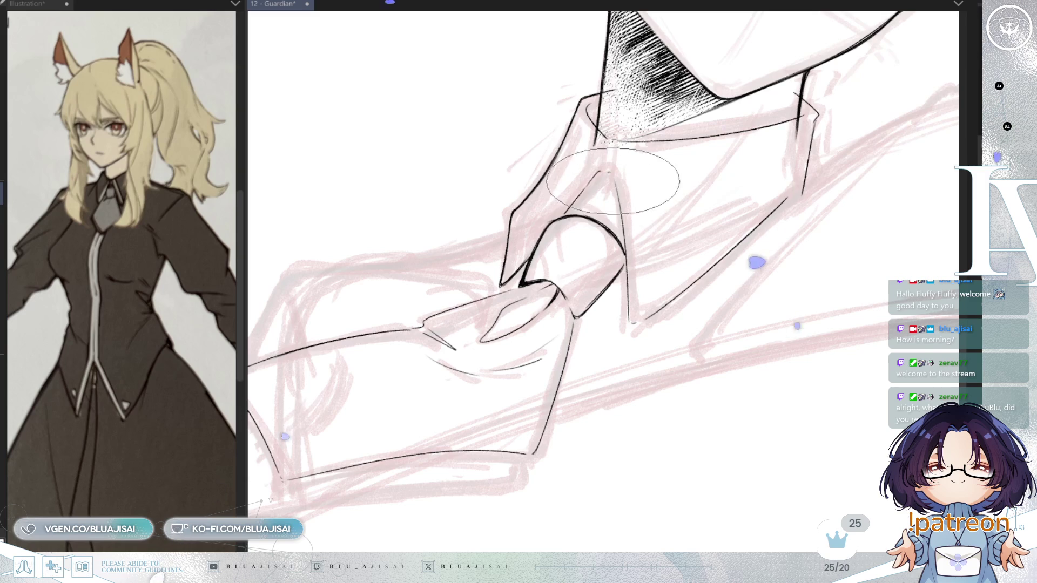
pyautogui.press('h')
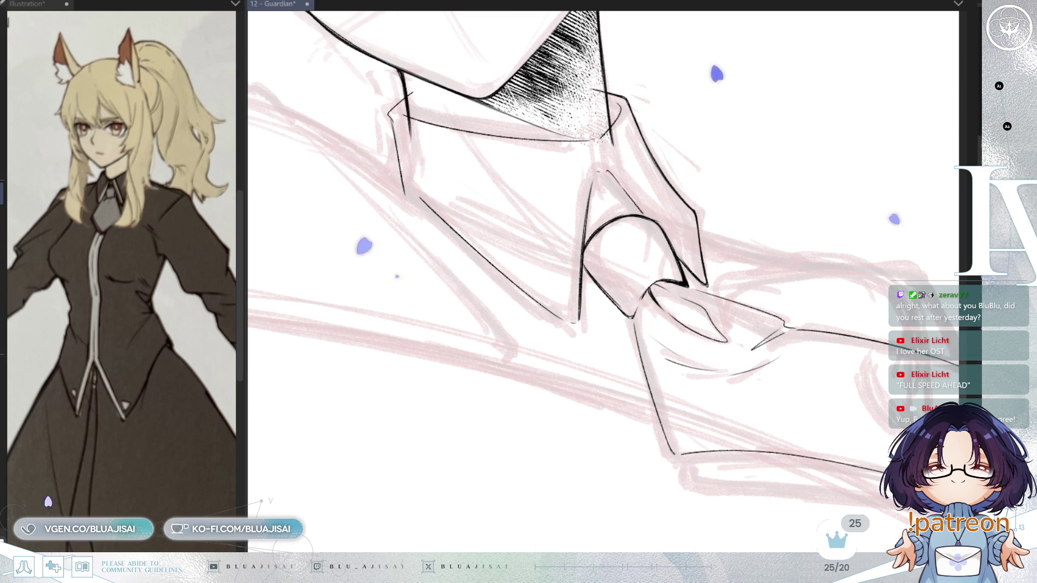
pyautogui.press('-')
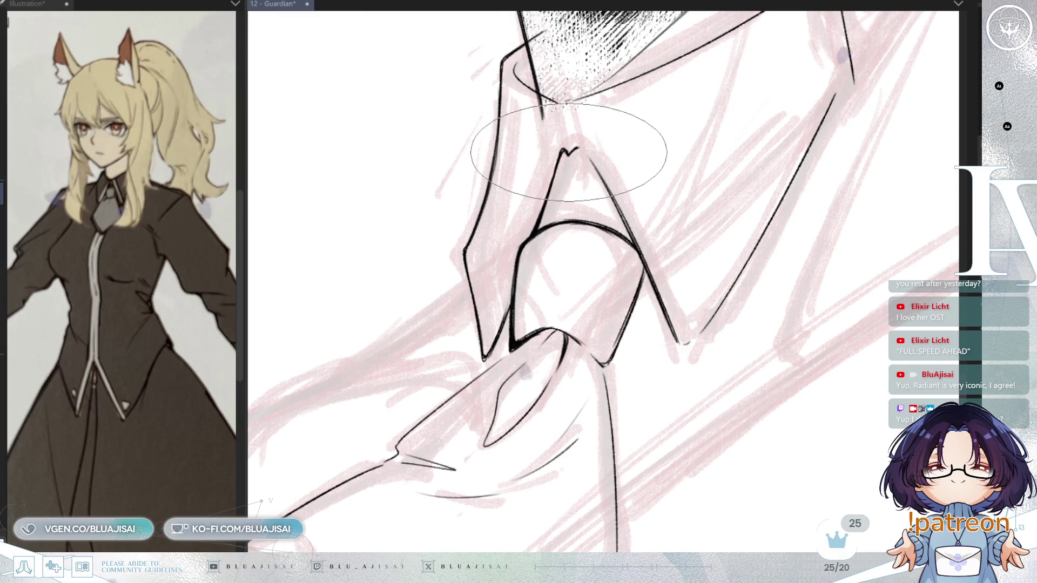
# - Mirror the view, zoom out and pan to show more of the collar and hatching
pyautogui.press('h')
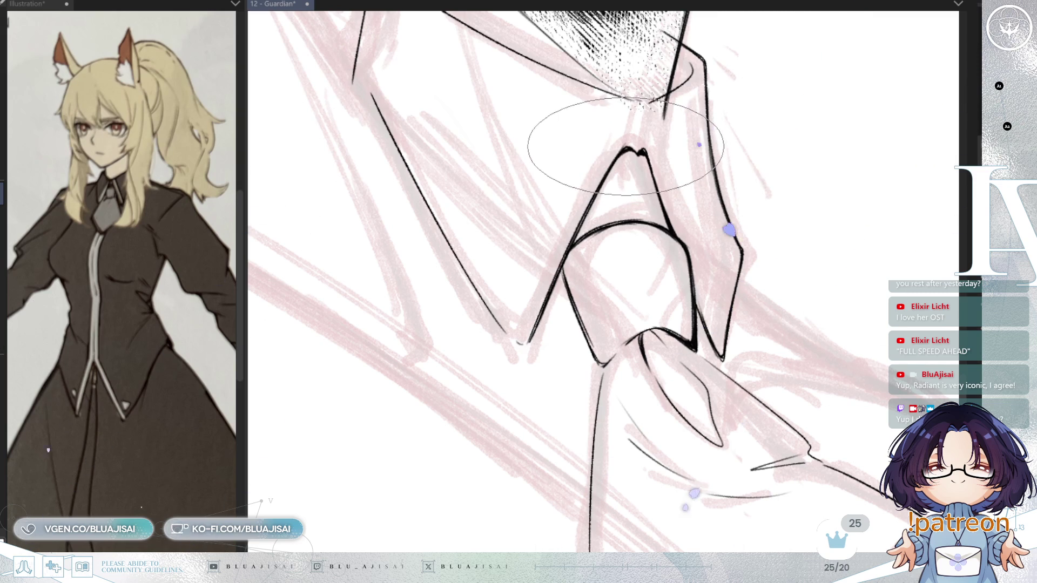
pyautogui.scroll(-1, 625, 145)
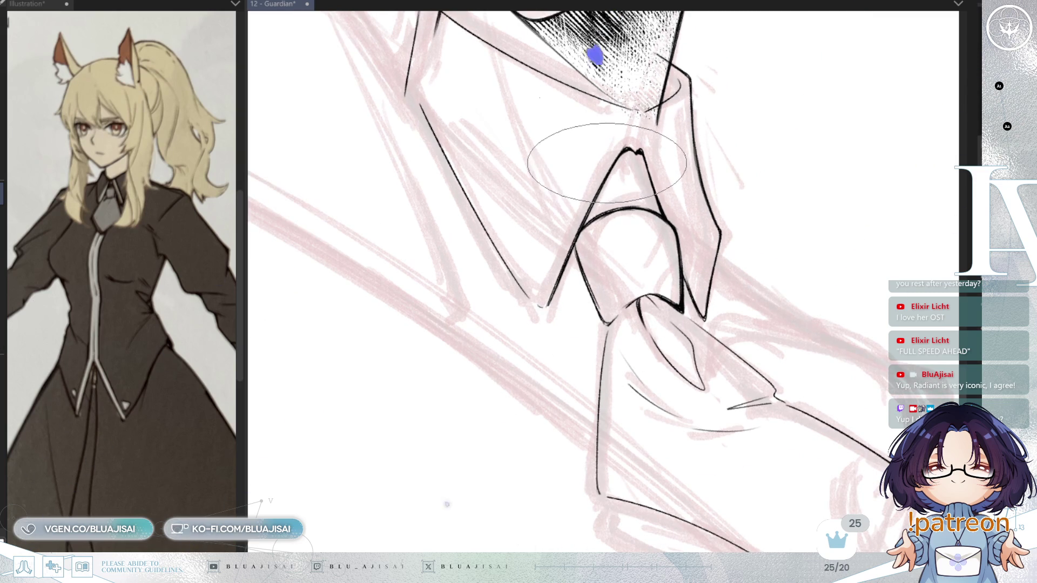
pyautogui.moveTo(594, 209); pyautogui.dragTo(589, 230)
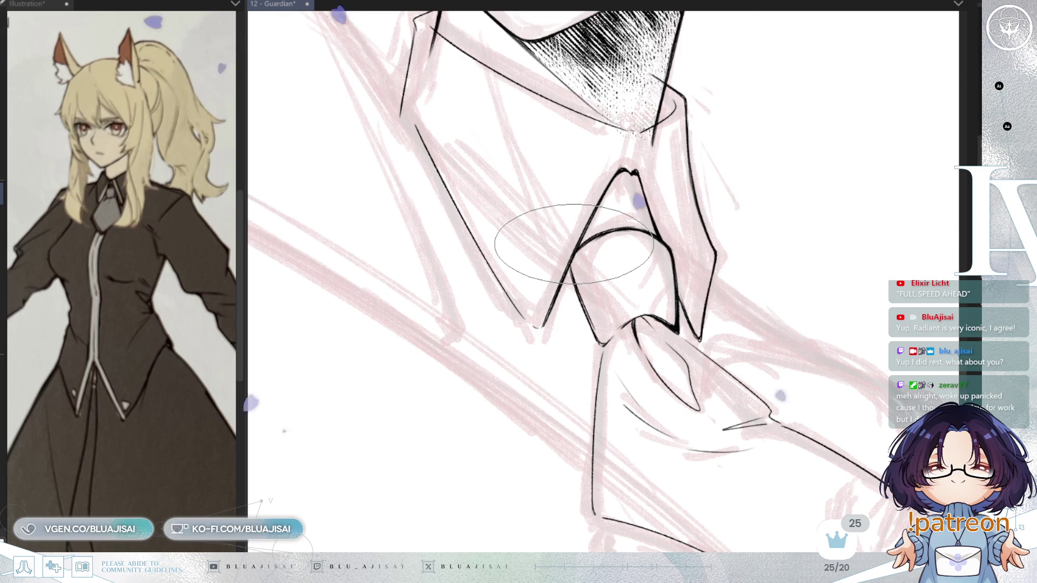
pyautogui.moveTo(596, 181)
pyautogui.mouseDown()
pyautogui.moveTo(601, 241)
pyautogui.moveTo(567, 232)
pyautogui.moveTo(625, 232)
pyautogui.moveTo(519, 158)
pyautogui.mouseUp()
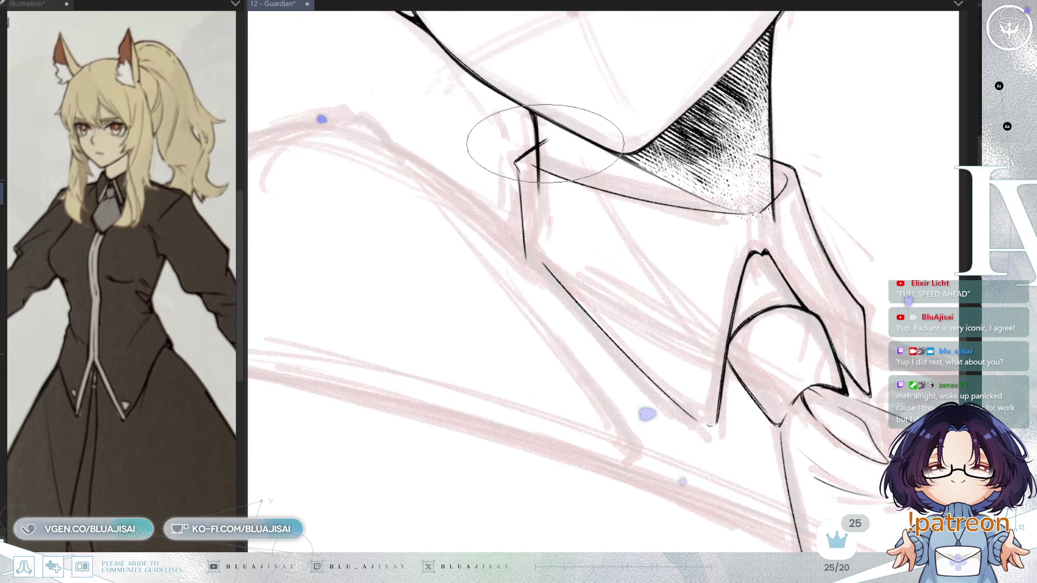
# - Reorient the view and join the collar V's bottom point to the right-hand line
pyautogui.press('h')
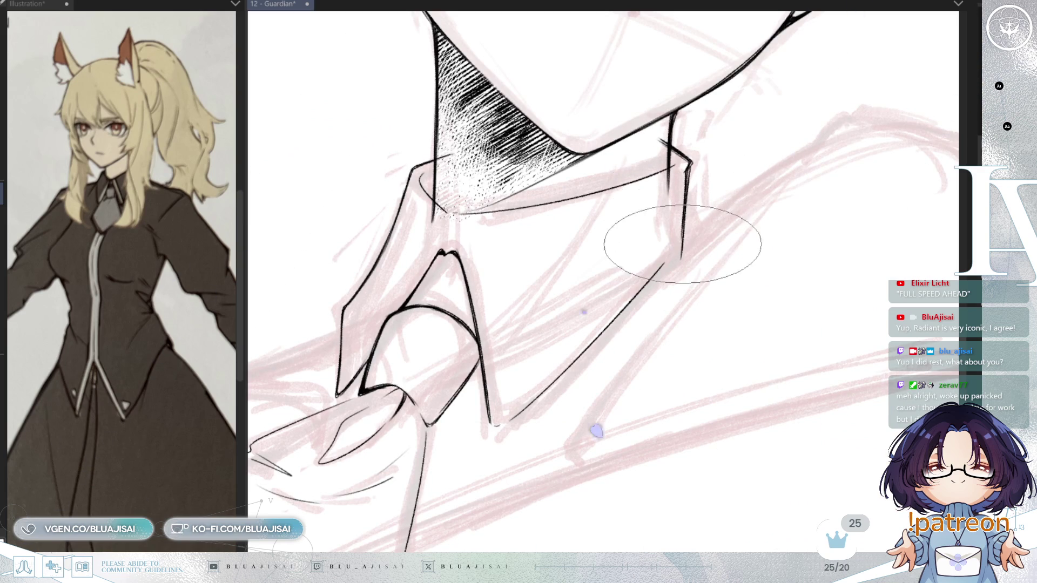
pyautogui.moveTo(671, 208)
pyautogui.mouseDown()
pyautogui.moveTo(521, 219)
pyautogui.moveTo(440, 243)
pyautogui.mouseUp()
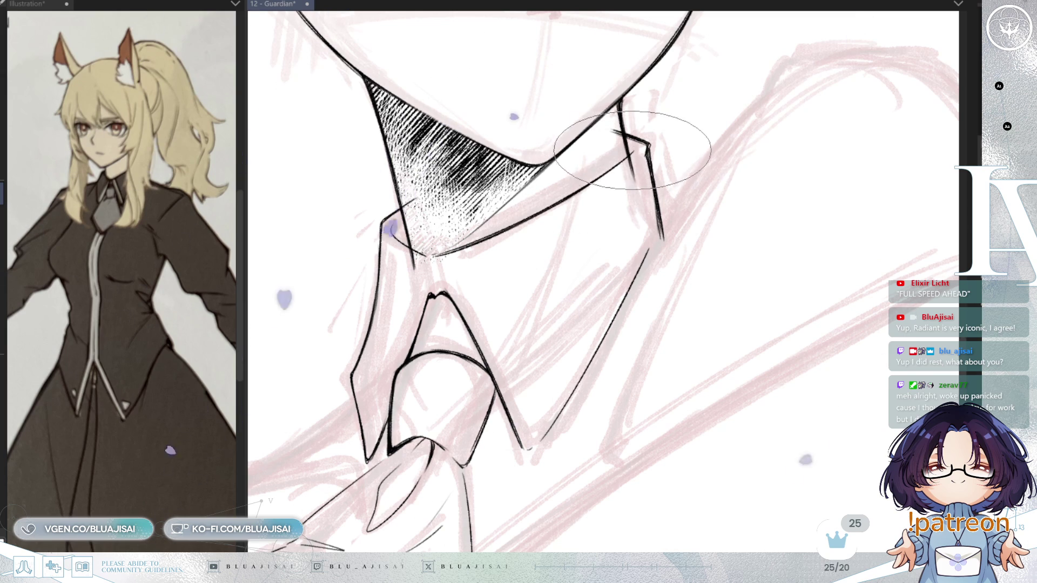
pyautogui.moveTo(578, 207); pyautogui.dragTo(812, 196)
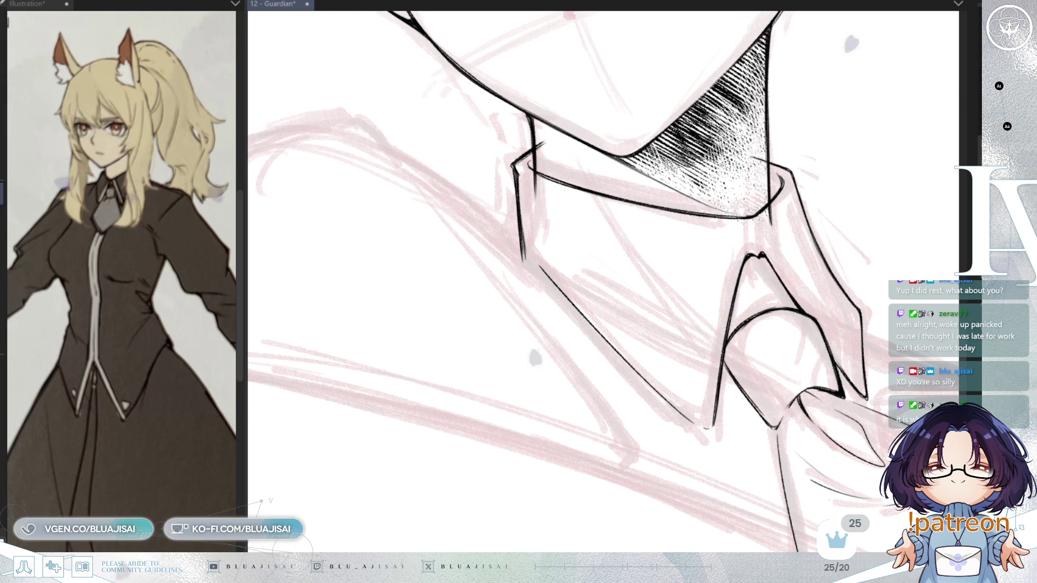
pyautogui.press('h')
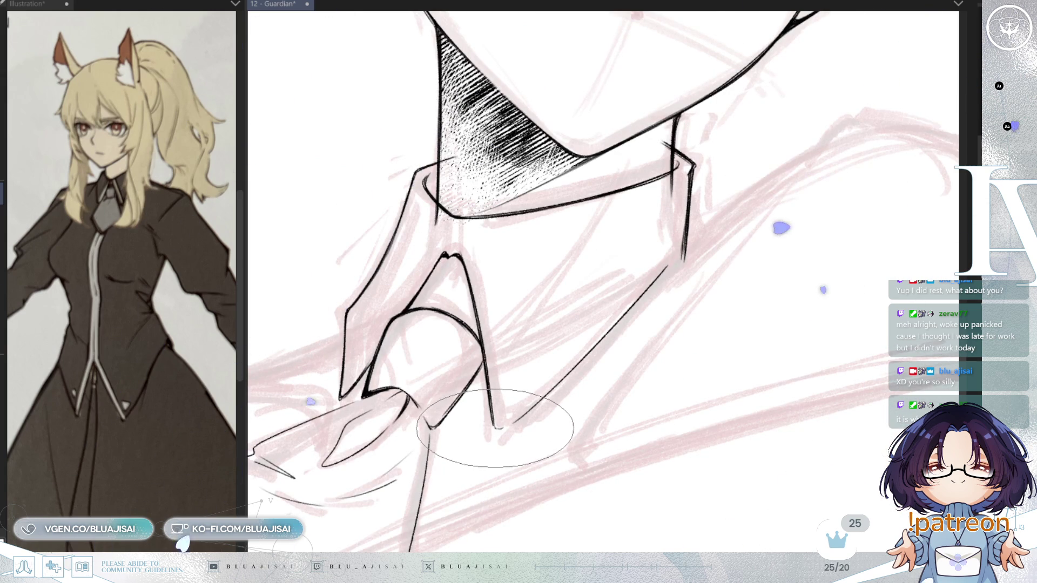
pyautogui.moveTo(496, 430); pyautogui.dragTo(519, 419)
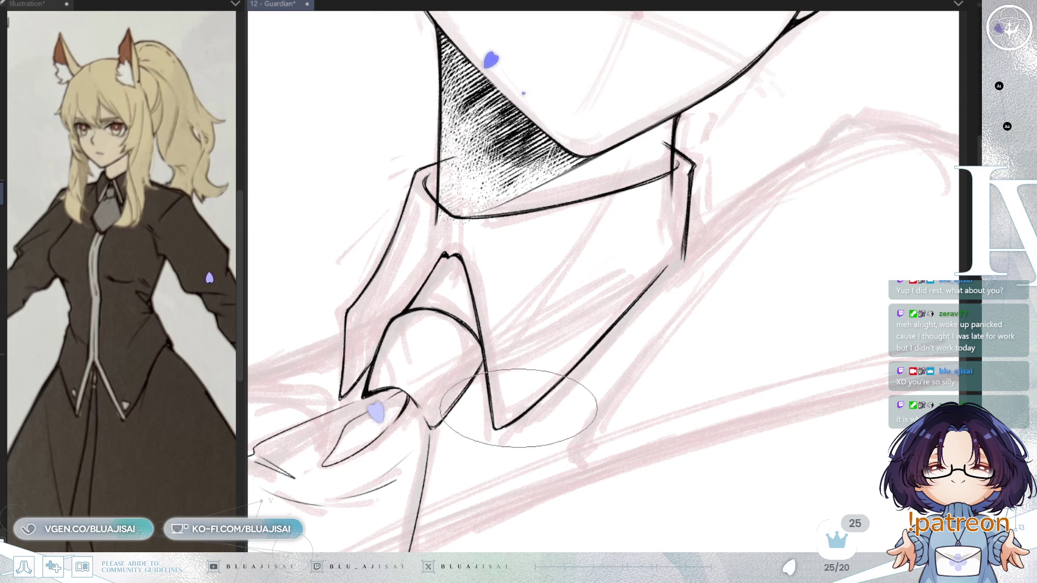
# - Darken the pointed top of the tie knot, then zoom and tilt the view to review it
pyautogui.moveTo(450, 390); pyautogui.dragTo(556, 224)
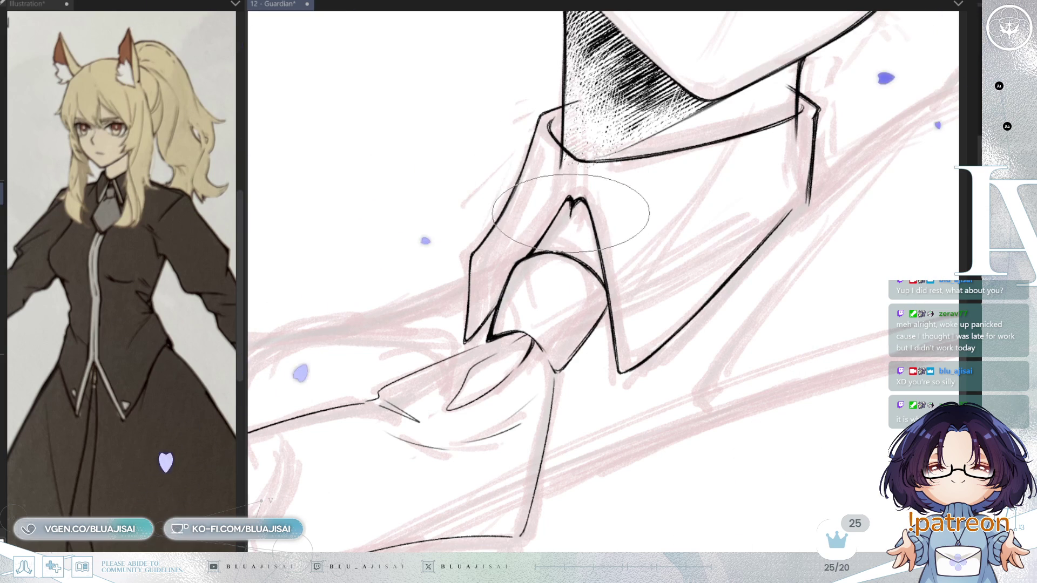
pyautogui.moveTo(569, 210); pyautogui.dragTo(572, 215)
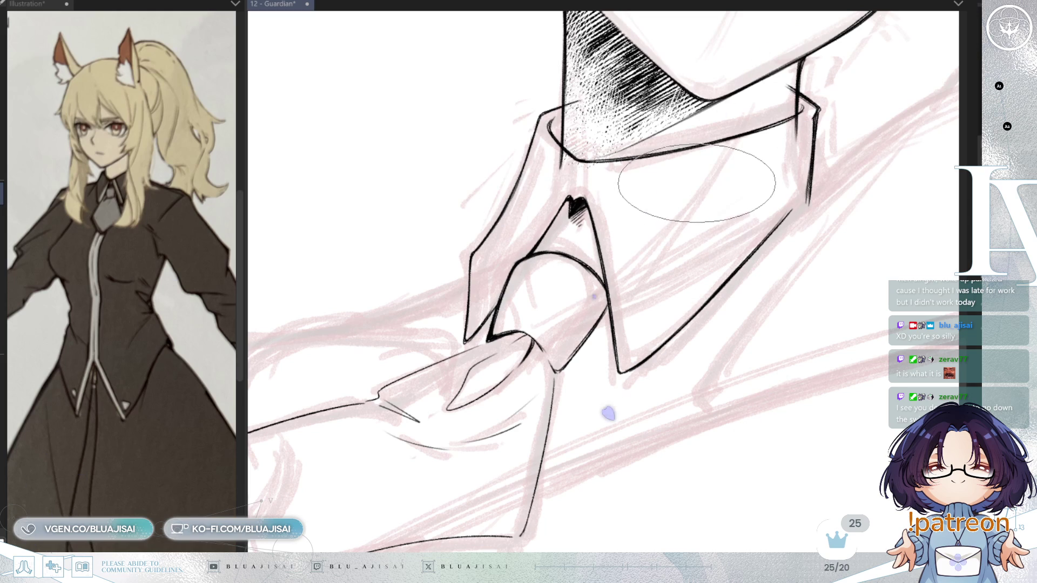
pyautogui.scroll(-3, 696, 183)
pyautogui.scroll(3, 700, 182)
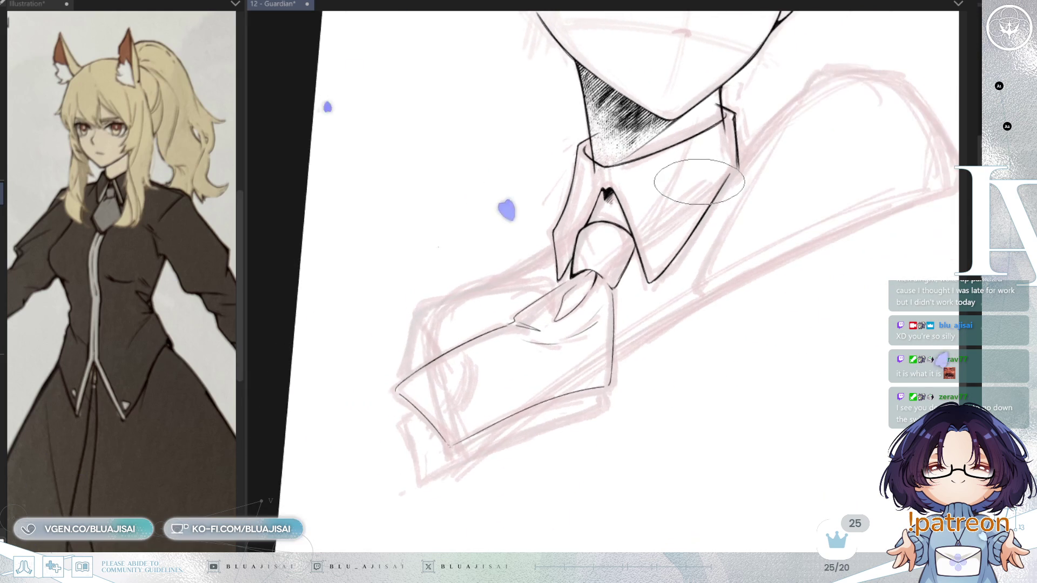
pyautogui.scroll(2, 694, 174)
pyautogui.scroll(3, 659, 208)
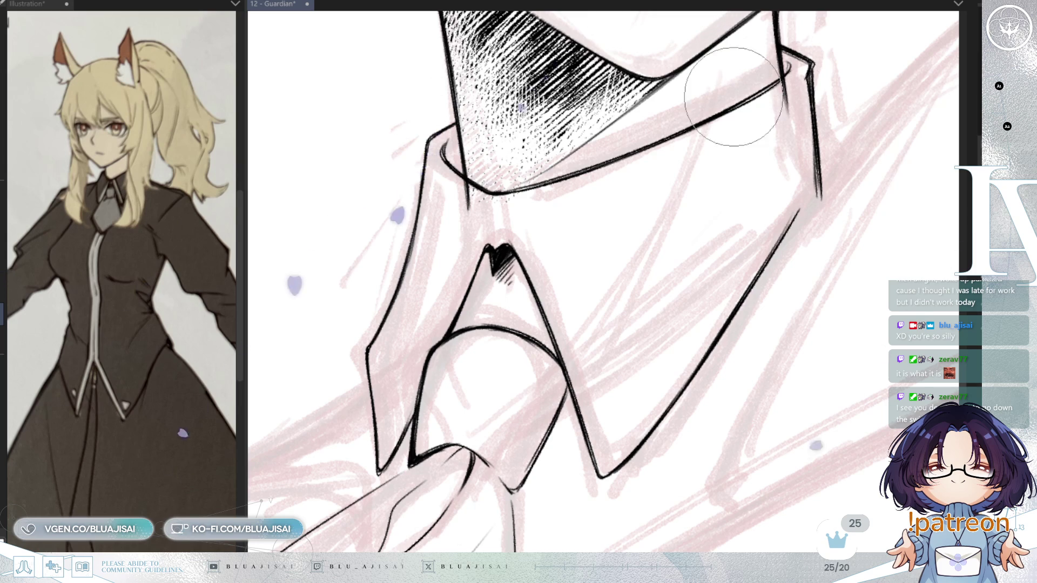
pyautogui.scroll(-3, 727, 162)
pyautogui.moveTo(728, 270); pyautogui.dragTo(745, 281)
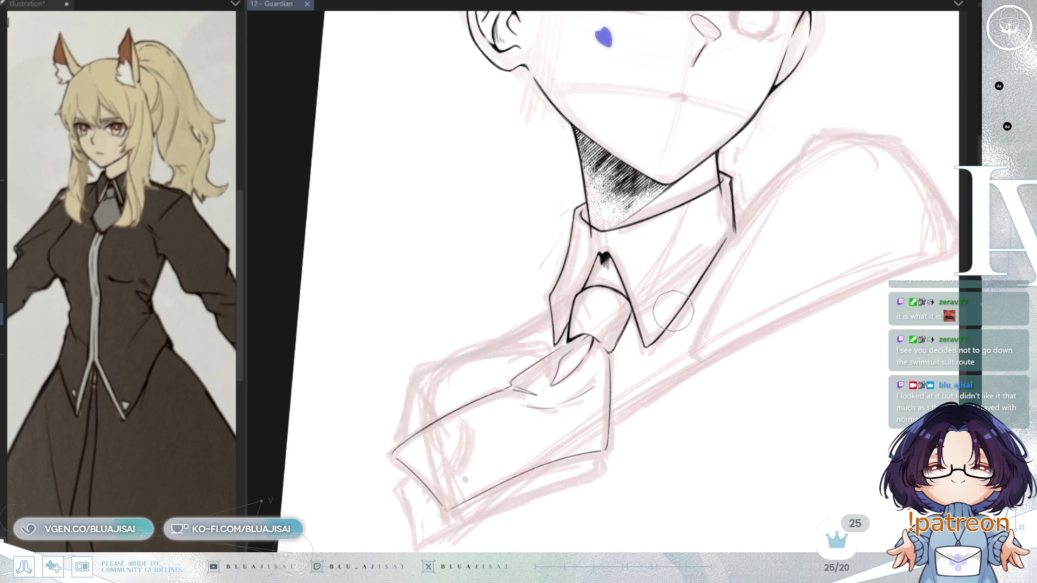
# - Zoom in and redraw the short black line at the shirt collar's right corner
pyautogui.scroll(3, 531, 243)
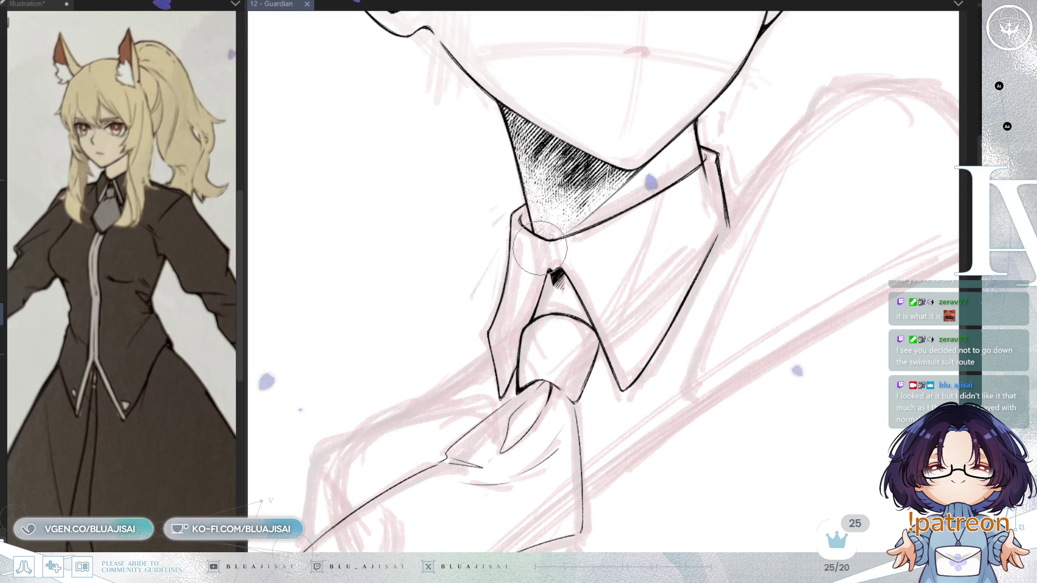
pyautogui.moveTo(705, 178); pyautogui.dragTo(707, 172)
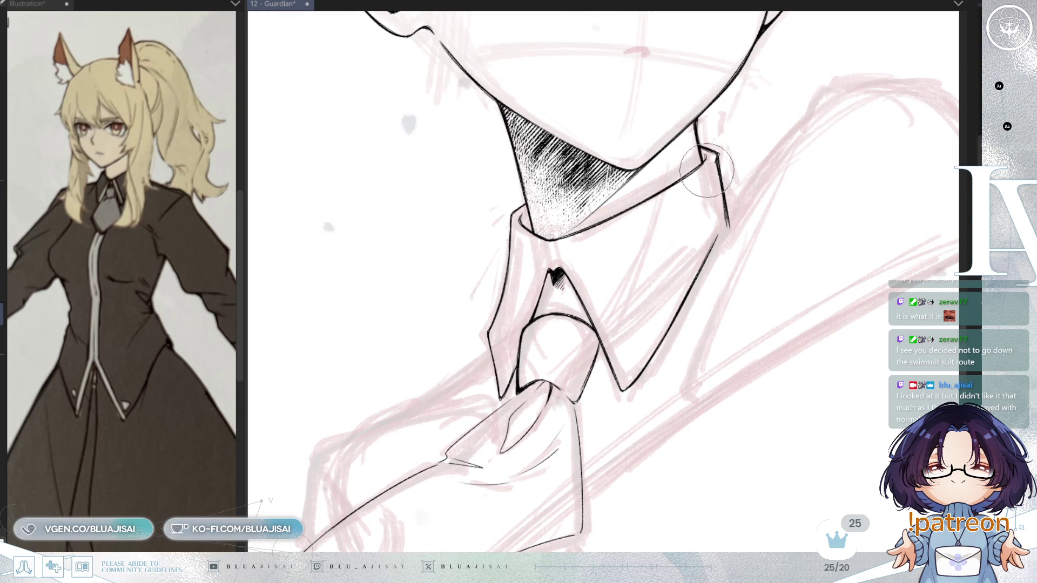
pyautogui.scroll(2, 696, 173)
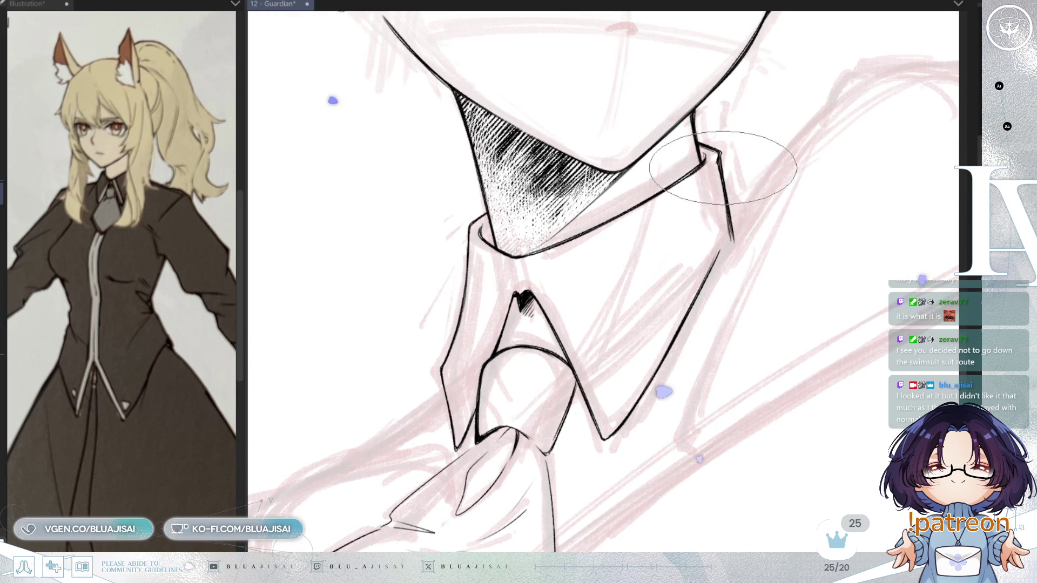
pyautogui.scroll(-2, 686, 177)
pyautogui.scroll(2, 629, 424)
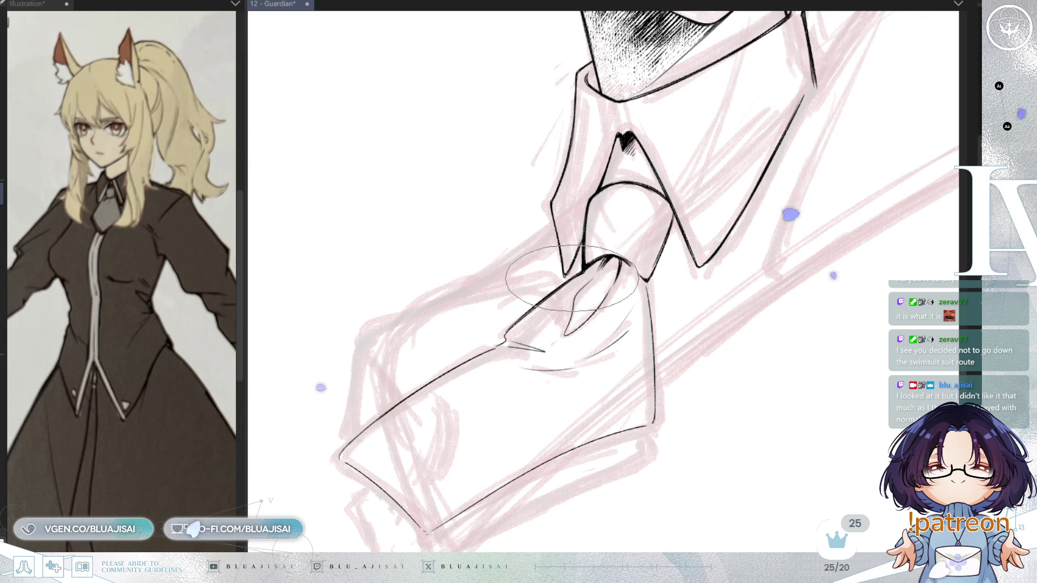
# - Bring the tie's lower blade into view, mirror the canvas and rotate it so the tie stands upright
pyautogui.moveTo(513, 347); pyautogui.dragTo(583, 318)
pyautogui.scroll(1, 583, 319)
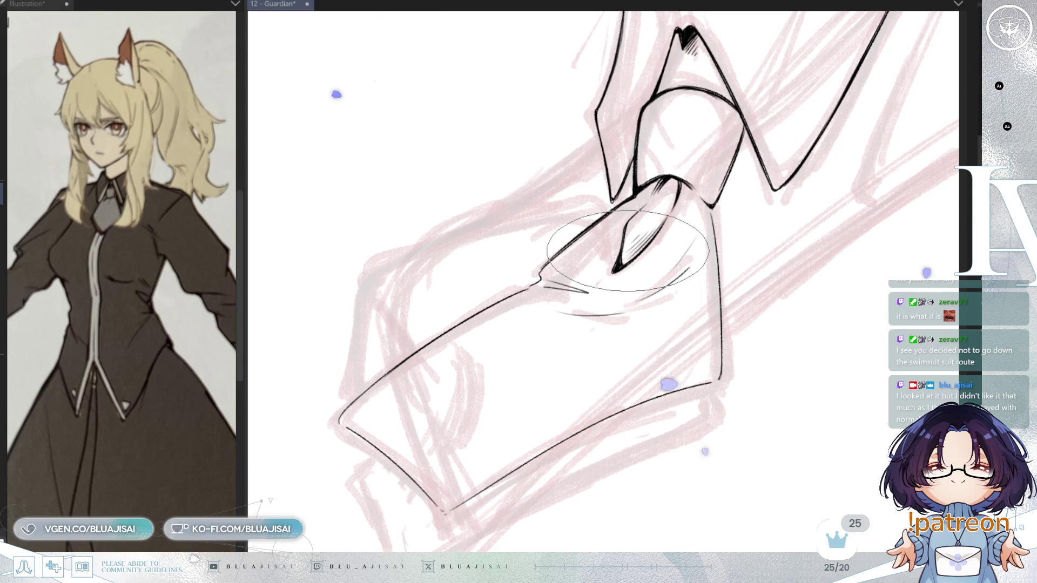
pyautogui.moveTo(641, 263); pyautogui.dragTo(654, 262)
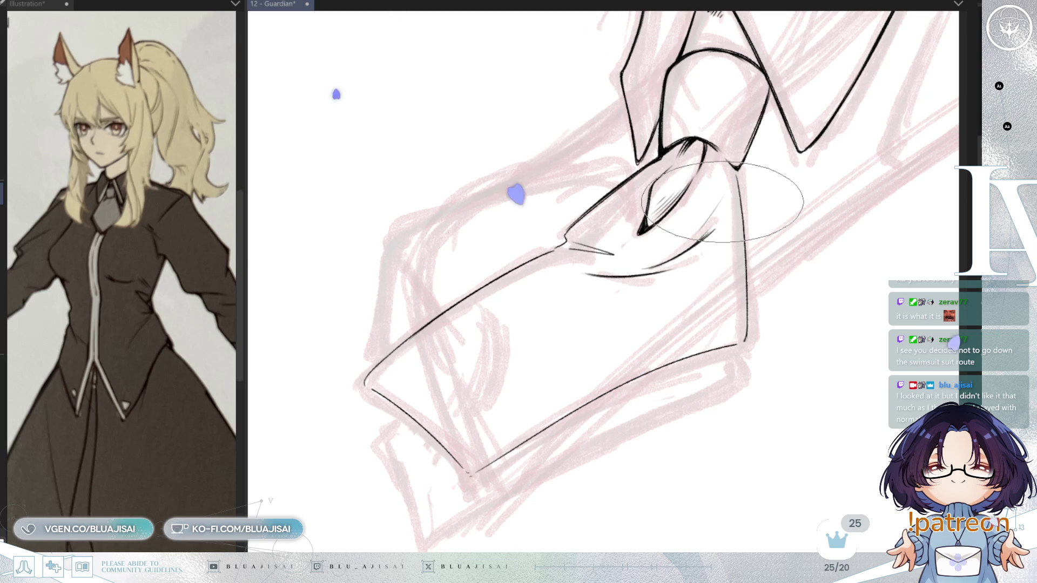
pyautogui.press('h')
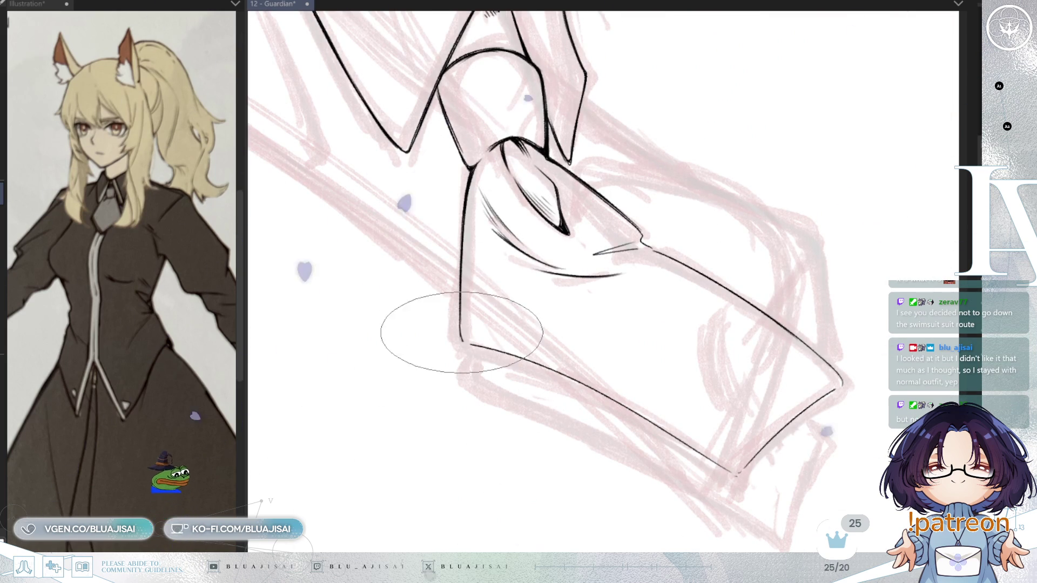
pyautogui.moveTo(460, 307)
pyautogui.mouseDown()
pyautogui.moveTo(520, 173)
pyautogui.moveTo(556, 174)
pyautogui.moveTo(523, 193)
pyautogui.mouseUp()
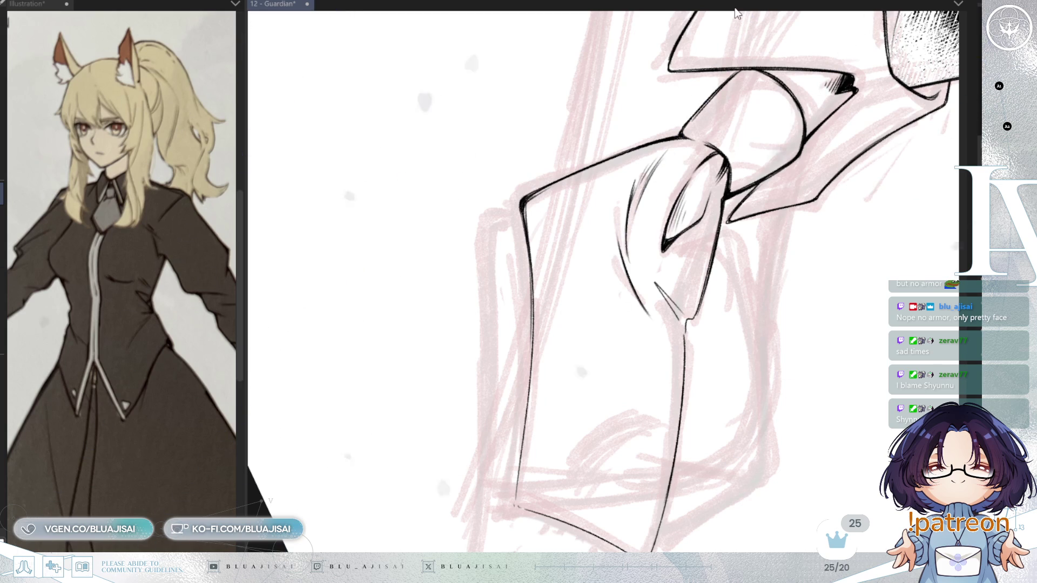
# - Rotate the canvas in stages so the tie blade stands upright
pyautogui.moveTo(555, 173)
pyautogui.mouseDown()
pyautogui.moveTo(590, 203)
pyautogui.moveTo(672, 232)
pyautogui.moveTo(528, 278)
pyautogui.mouseUp()
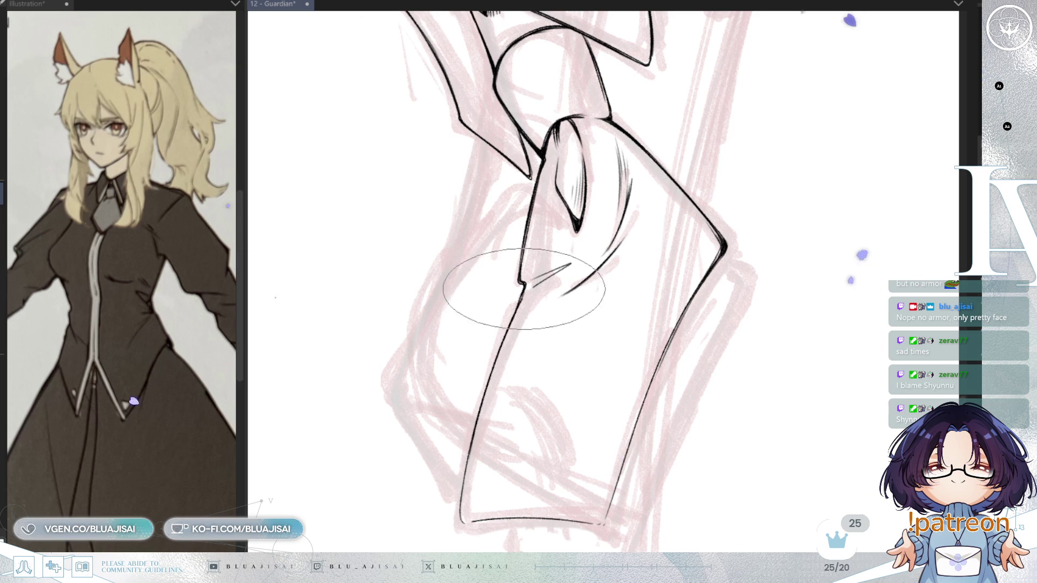
pyautogui.moveTo(497, 300)
pyautogui.mouseDown()
pyautogui.moveTo(474, 386)
pyautogui.moveTo(494, 333)
pyautogui.mouseUp()
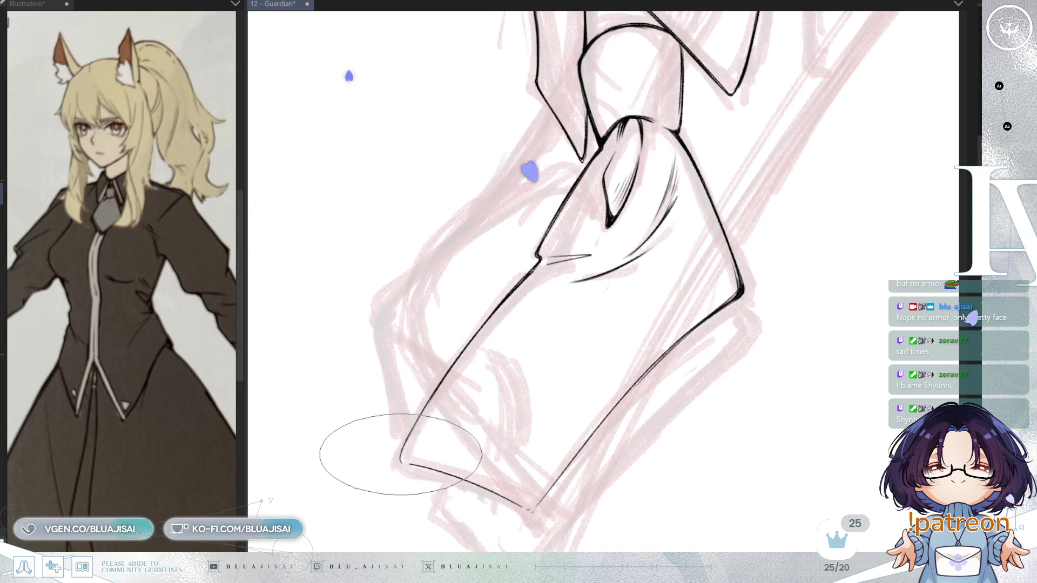
pyautogui.moveTo(510, 296)
pyautogui.mouseDown()
pyautogui.moveTo(577, 258)
pyautogui.moveTo(495, 292)
pyautogui.mouseUp()
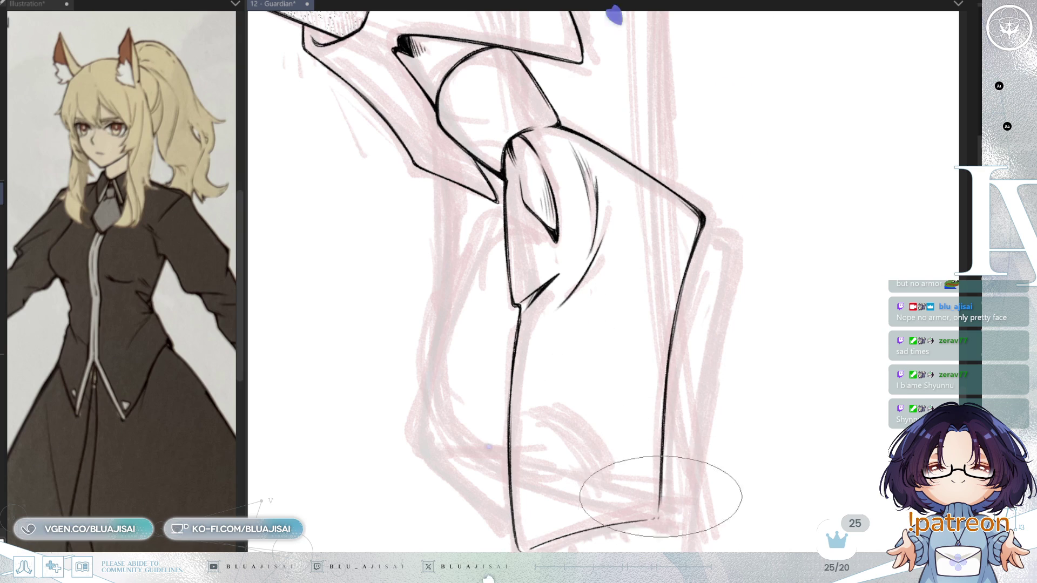
pyautogui.press('-')
pyautogui.press('-')
pyautogui.press('-')
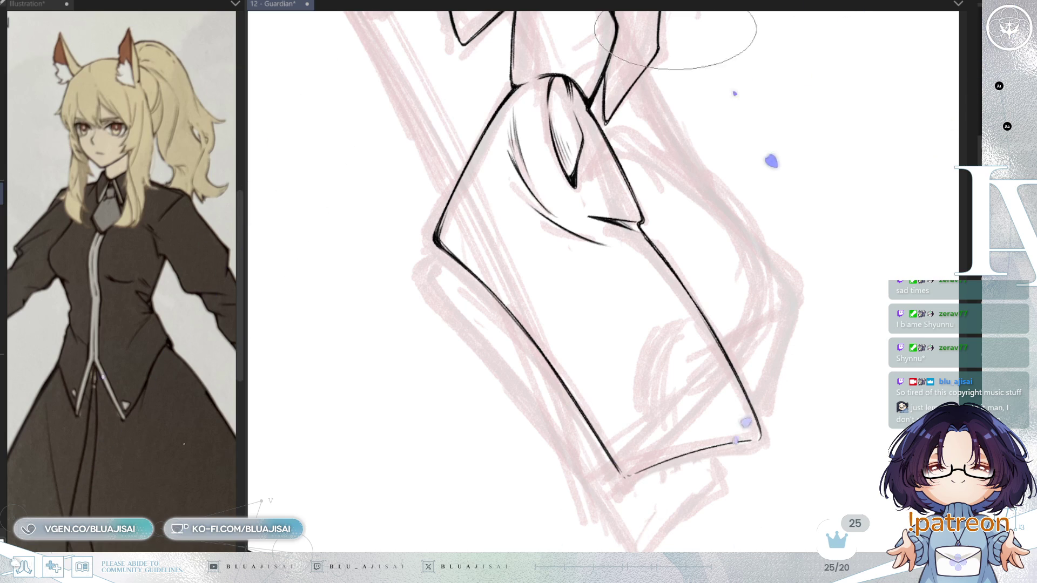
# - Move up to the tie knot, straighten the canvas and zoom in on the tie end
pyautogui.moveTo(610, 63); pyautogui.dragTo(561, 166)
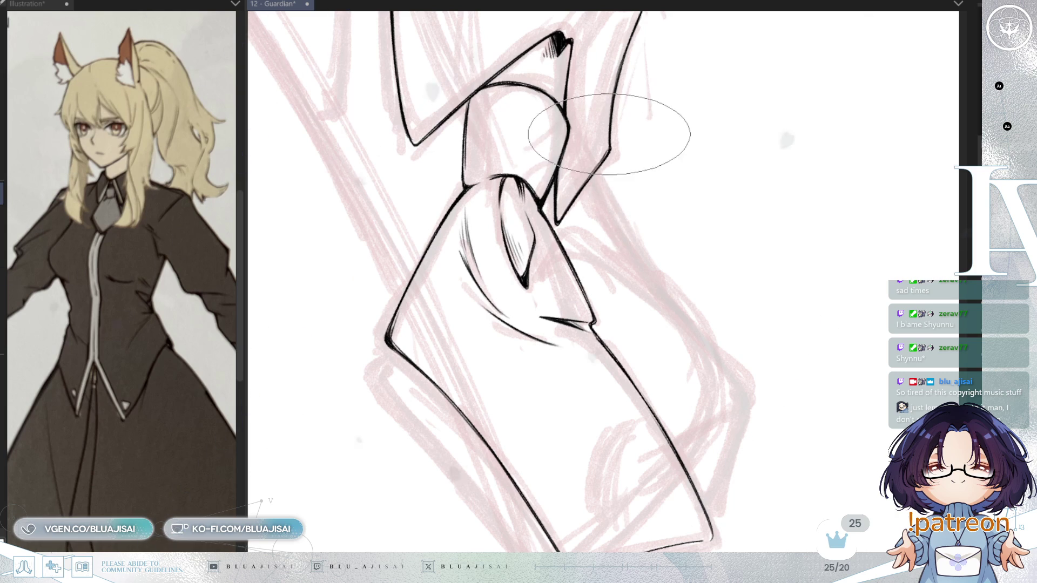
pyautogui.scroll(3, 609, 133)
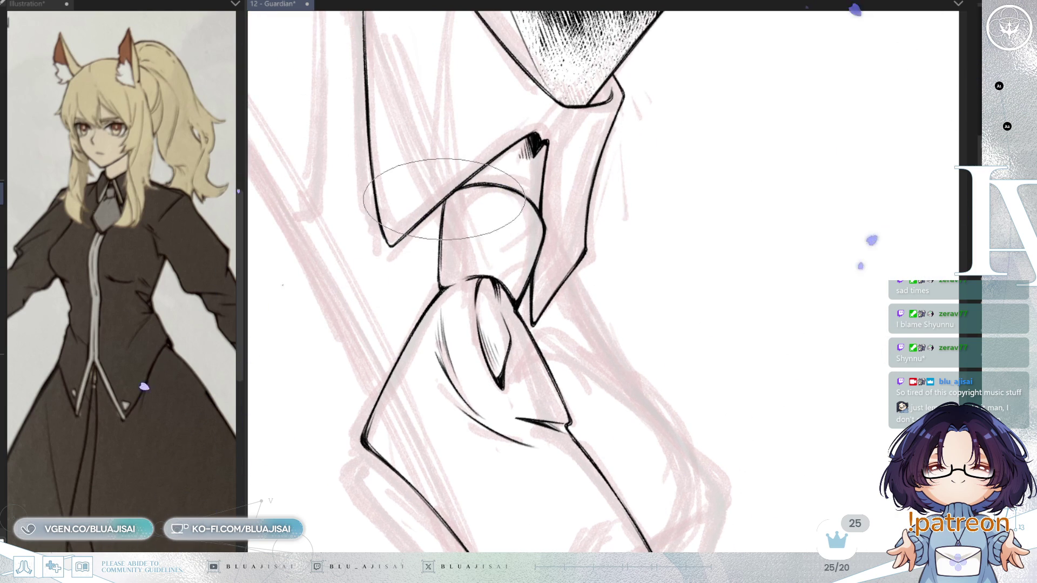
pyautogui.moveTo(605, 241); pyautogui.dragTo(612, 147)
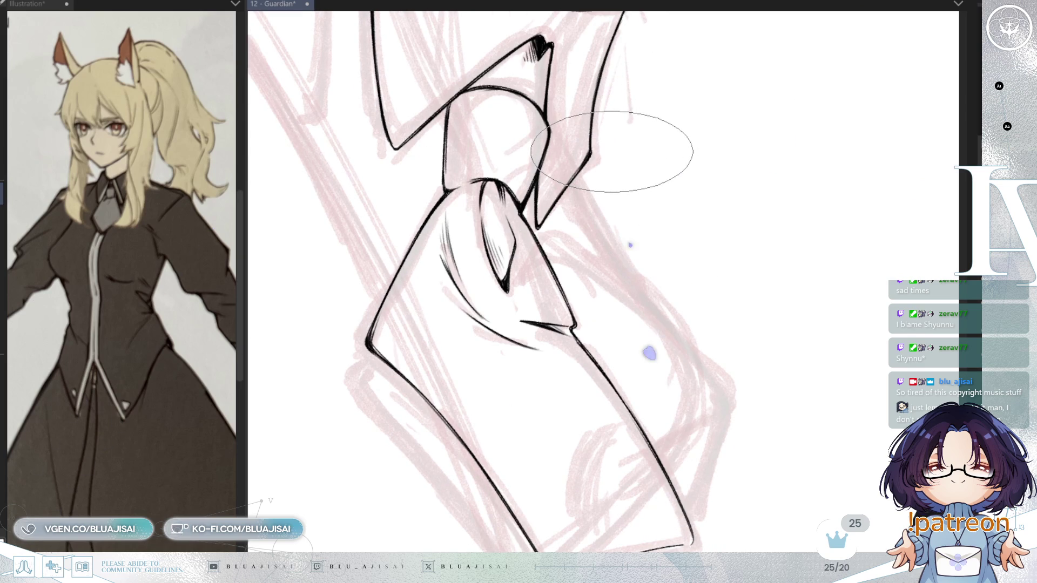
pyautogui.press('-')
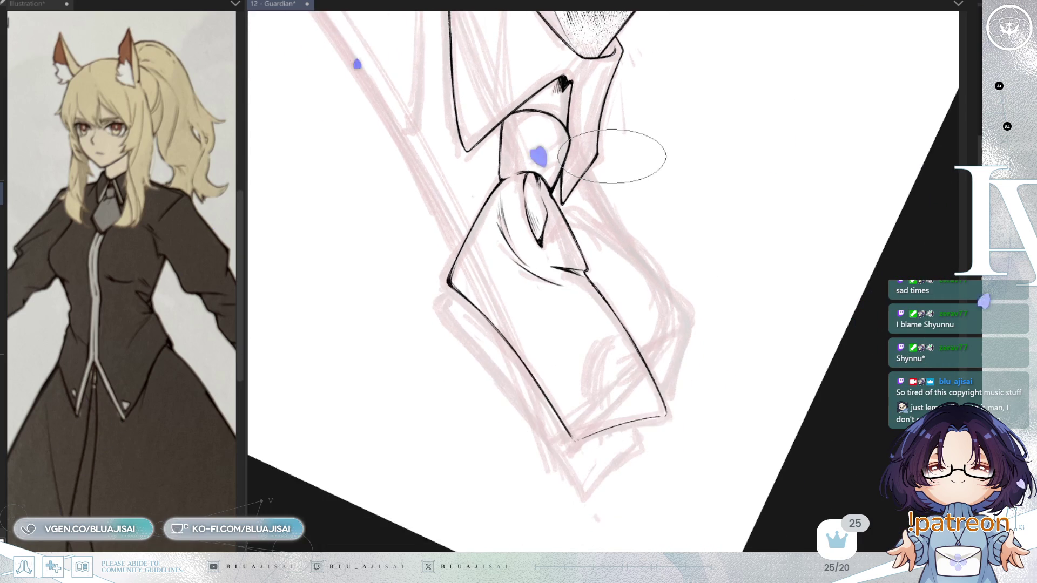
pyautogui.press('^')
pyautogui.press('^')
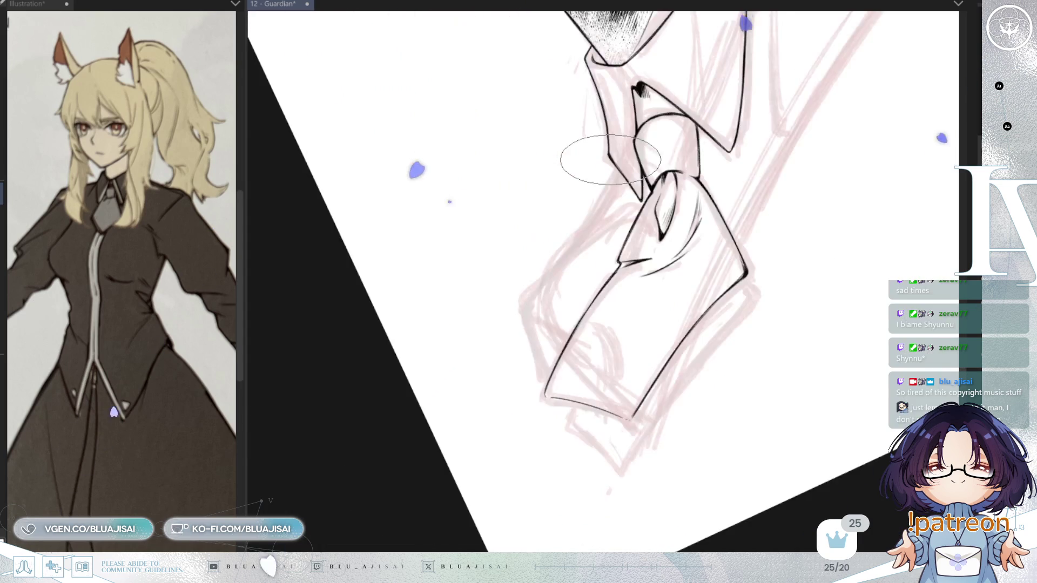
pyautogui.press('-')
pyautogui.hotkey('ctrl', '+')
pyautogui.press('-')
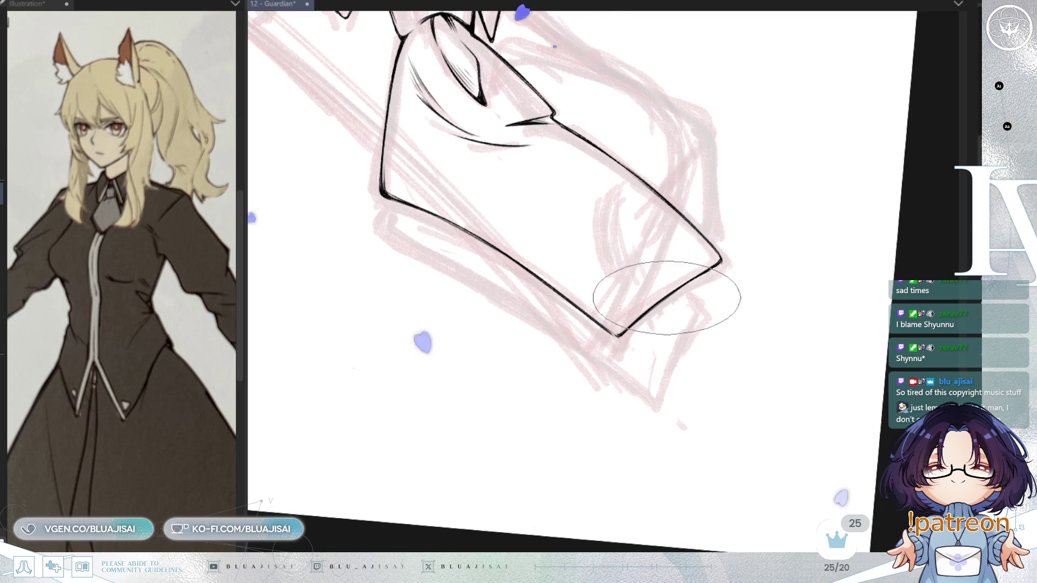
# - Undo the stray stroke and the short stroke at the tie corner, then straighten the view
pyautogui.press('h')
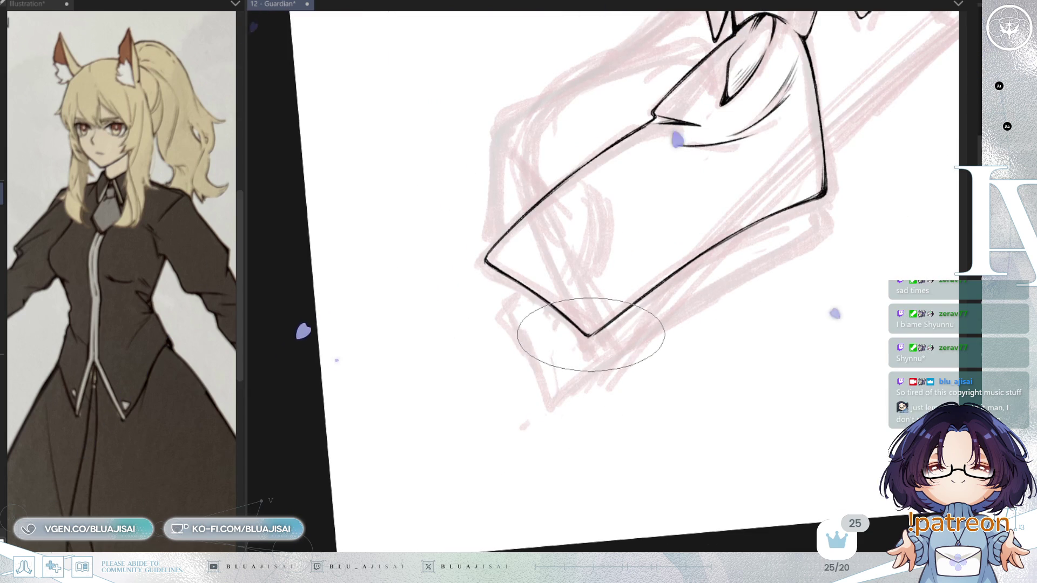
pyautogui.moveTo(637, 296)
pyautogui.mouseDown()
pyautogui.moveTo(656, 273)
pyautogui.moveTo(513, 276)
pyautogui.moveTo(524, 371)
pyautogui.mouseUp()
pyautogui.hotkey('ctrl', 'z')
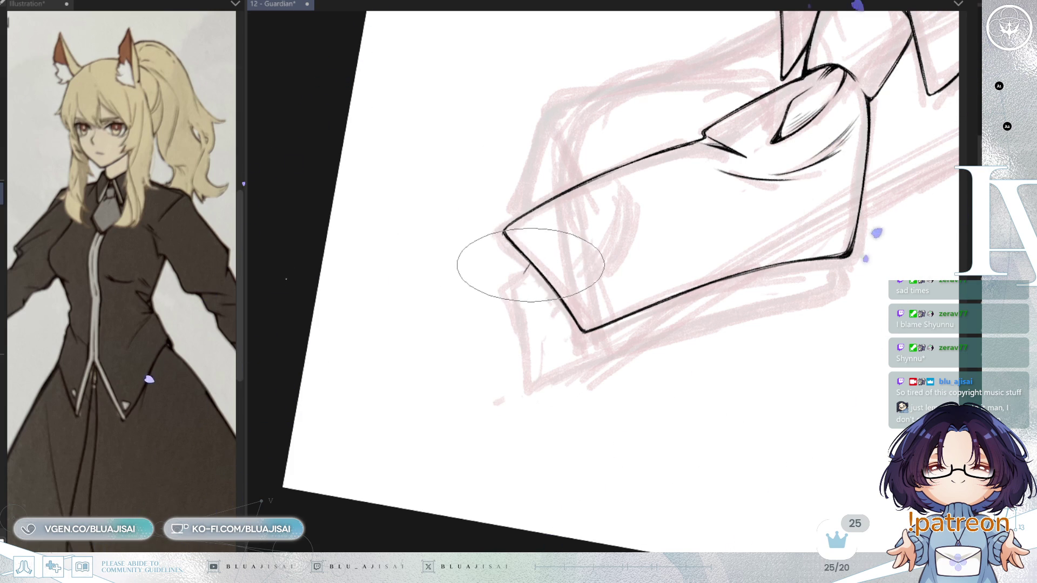
pyautogui.moveTo(529, 264)
pyautogui.mouseDown()
pyautogui.moveTo(518, 275)
pyautogui.moveTo(527, 378)
pyautogui.mouseUp()
pyautogui.hotkey('ctrl', 'z')
pyautogui.scroll(-2, 583, 324)
pyautogui.hotkey('ctrl', '@')
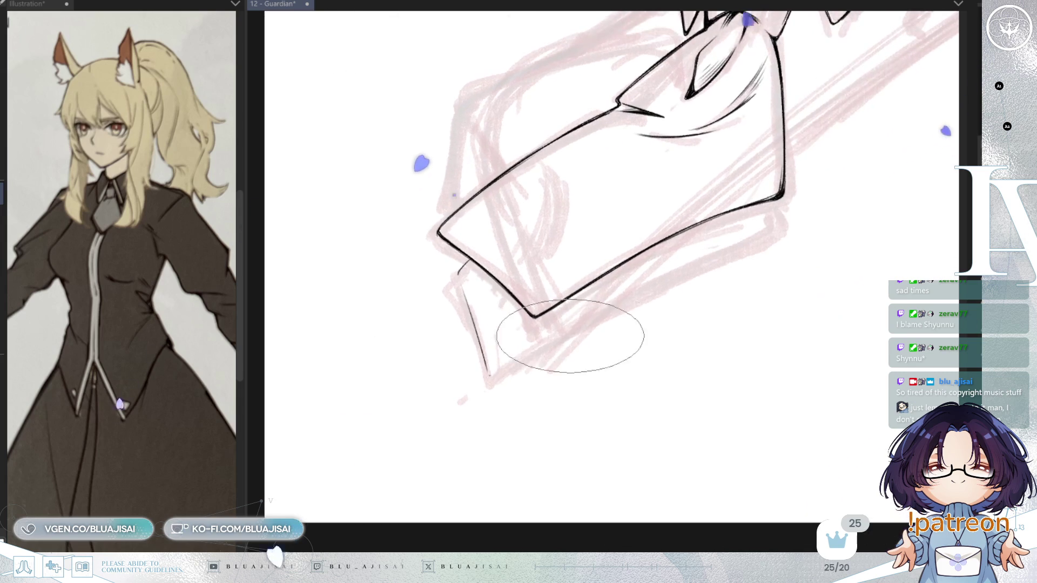
# - Ink the long lower edge of the back blade beneath the tie
pyautogui.moveTo(489, 372)
pyautogui.mouseDown()
pyautogui.moveTo(751, 237)
pyautogui.moveTo(756, 208)
pyautogui.mouseUp()
pyautogui.scroll(-3, 773, 216)
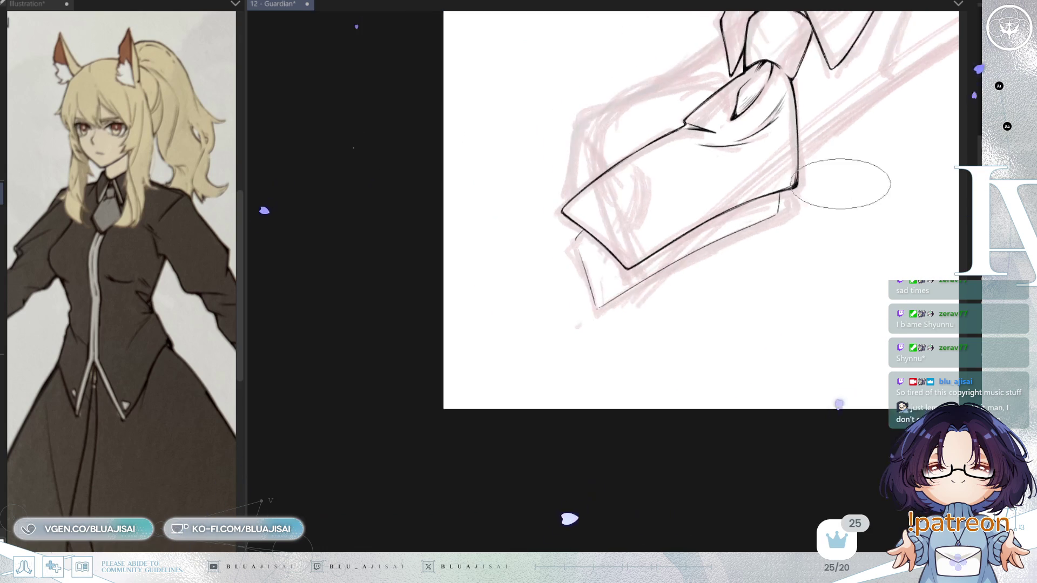
pyautogui.scroll(3, 726, 291)
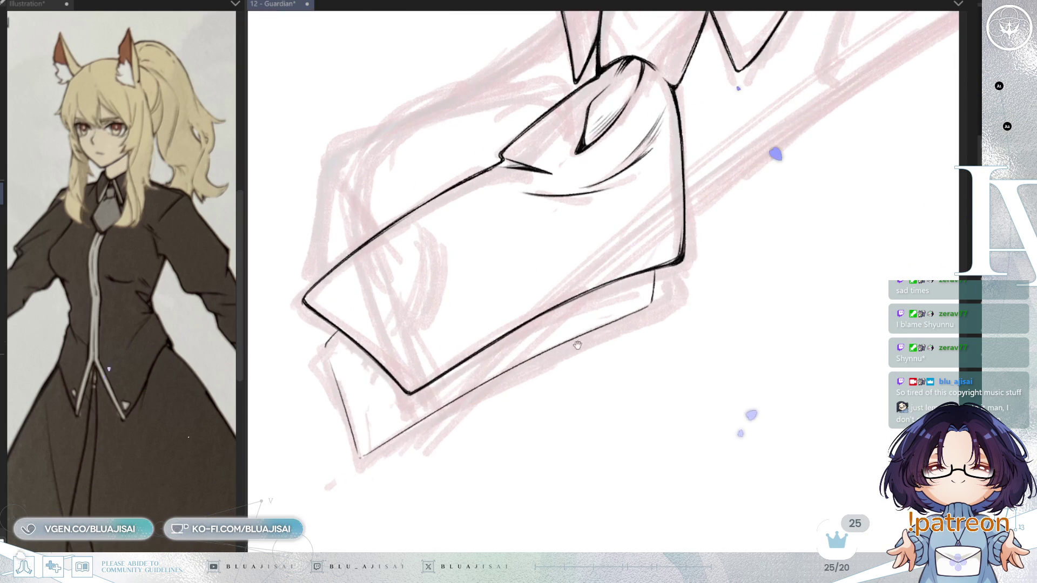
pyautogui.scroll(-1, 642, 312)
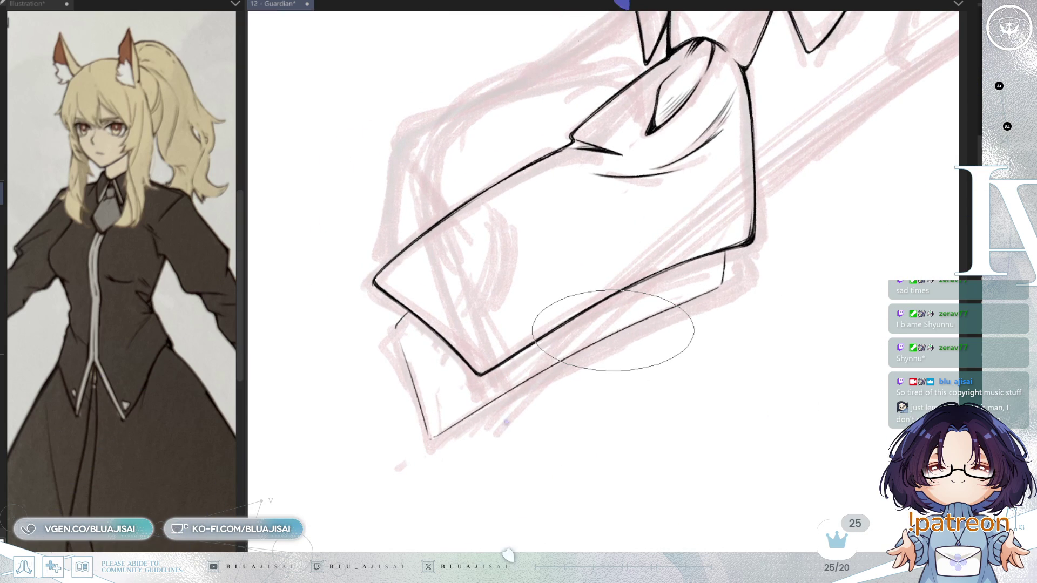
# - Check the tie end by mirroring and rotating the canvas, then zoom out to the whole tie
pyautogui.moveTo(613, 331); pyautogui.dragTo(439, 313)
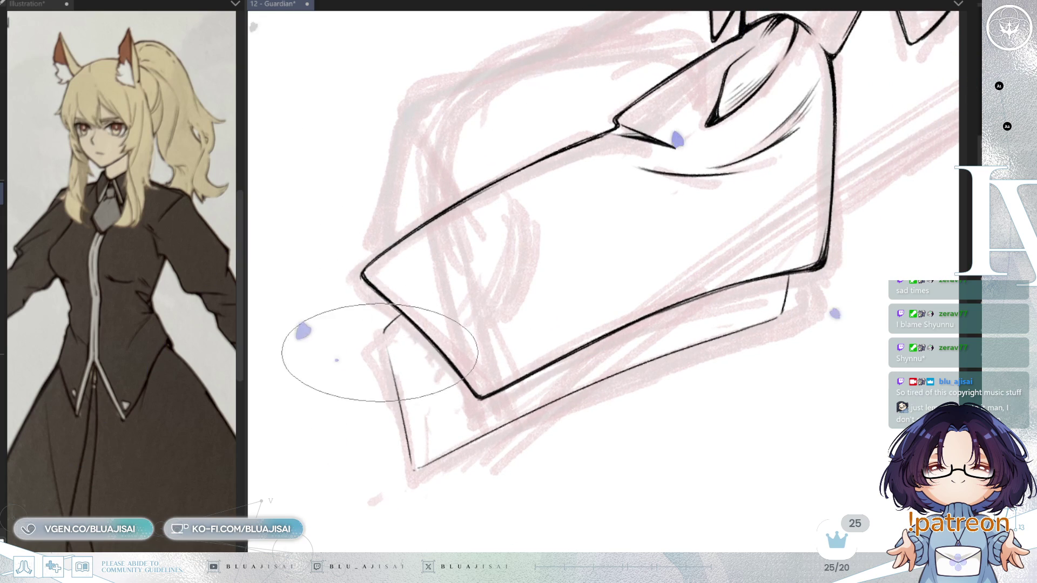
pyautogui.press('h')
pyautogui.moveTo(751, 227); pyautogui.dragTo(665, 207)
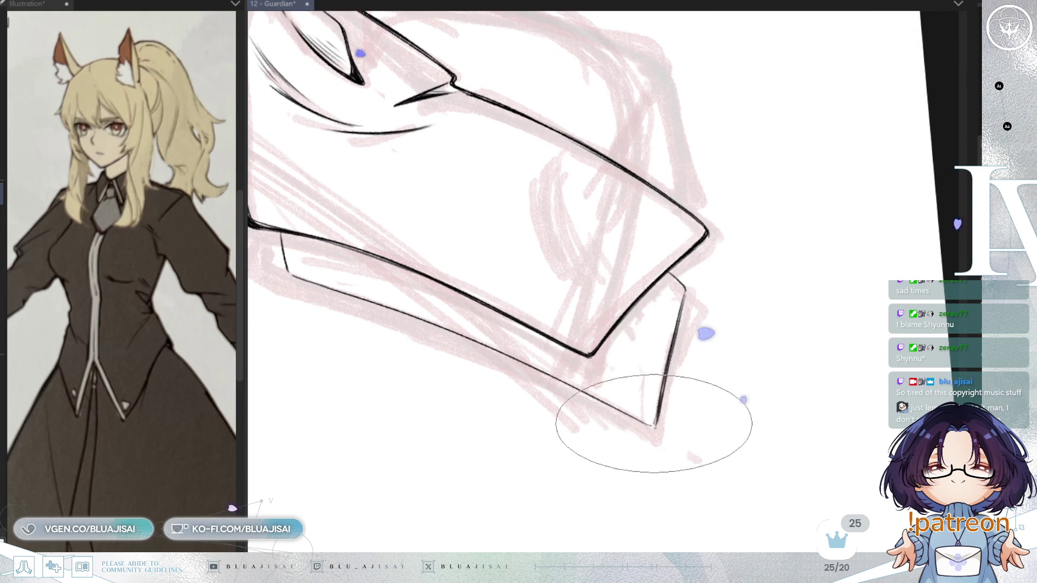
pyautogui.press('h')
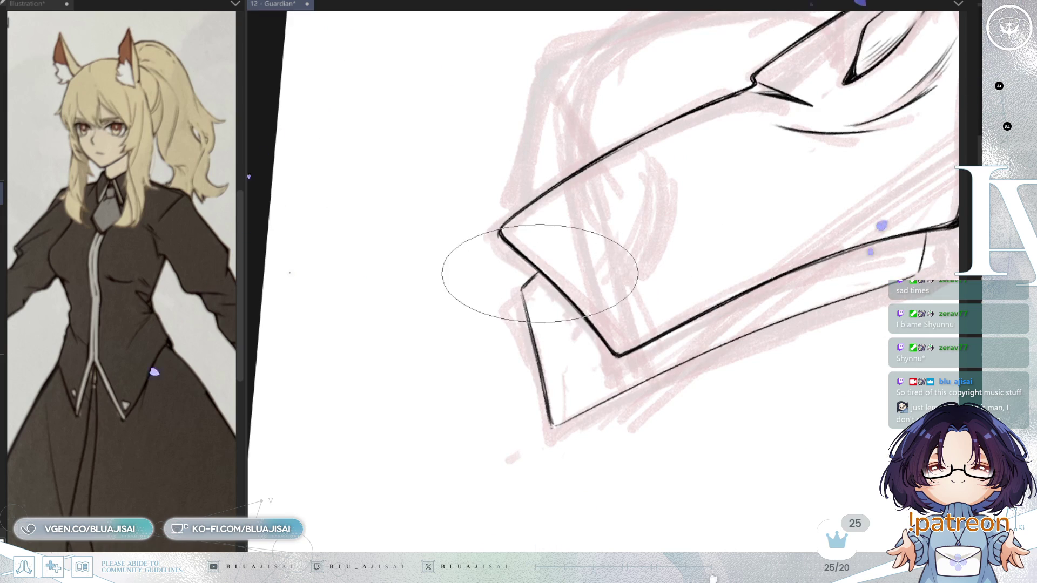
pyautogui.moveTo(532, 296)
pyautogui.mouseDown()
pyautogui.moveTo(612, 324)
pyautogui.moveTo(555, 371)
pyautogui.mouseUp()
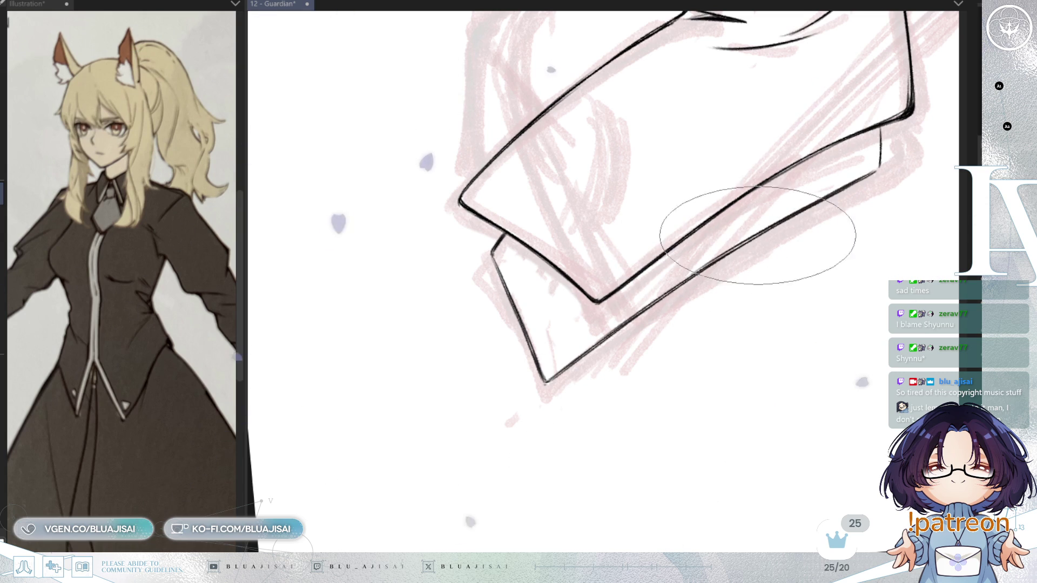
pyautogui.press('h')
pyautogui.moveTo(694, 231); pyautogui.dragTo(608, 277)
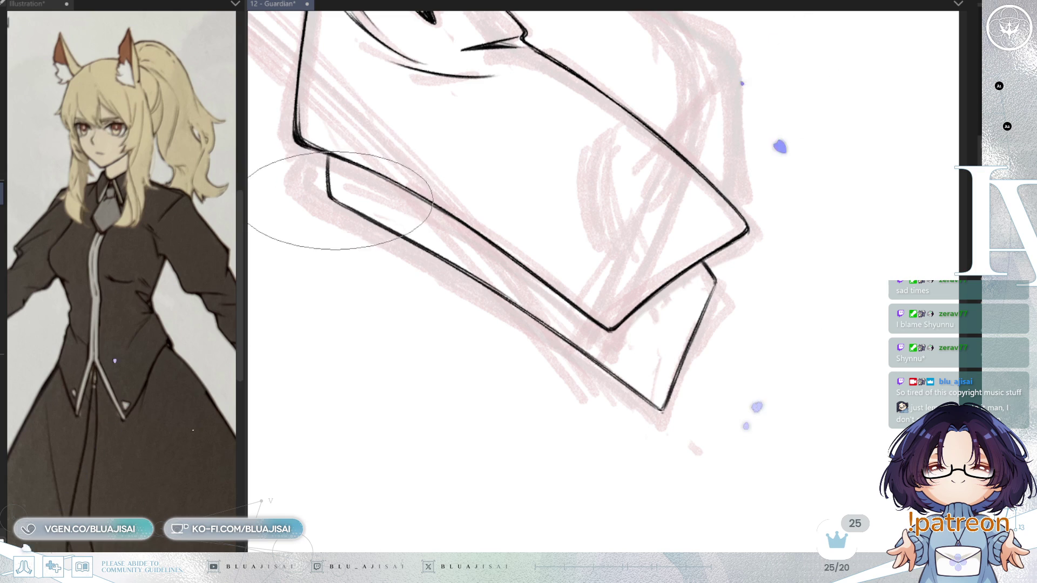
pyautogui.moveTo(371, 162)
pyautogui.mouseDown()
pyautogui.moveTo(763, 150)
pyautogui.moveTo(730, 323)
pyautogui.mouseUp()
pyautogui.press('-')
pyautogui.press('-')
pyautogui.press('-')
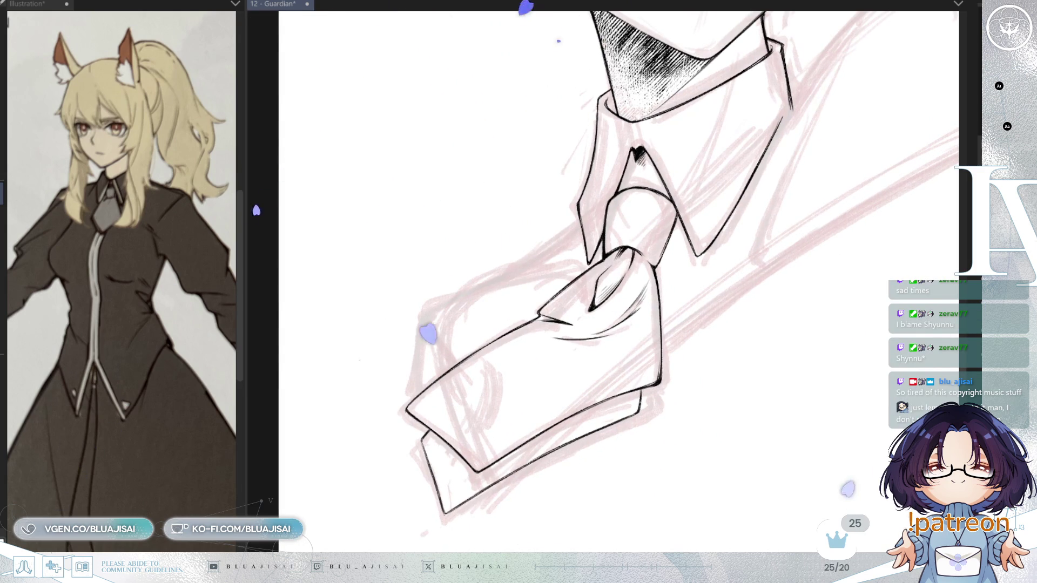
# - Redraw the tie's upper left edge up to the knot with a small hook, checking it mirrored
pyautogui.hotkey('ctrl', 'z')
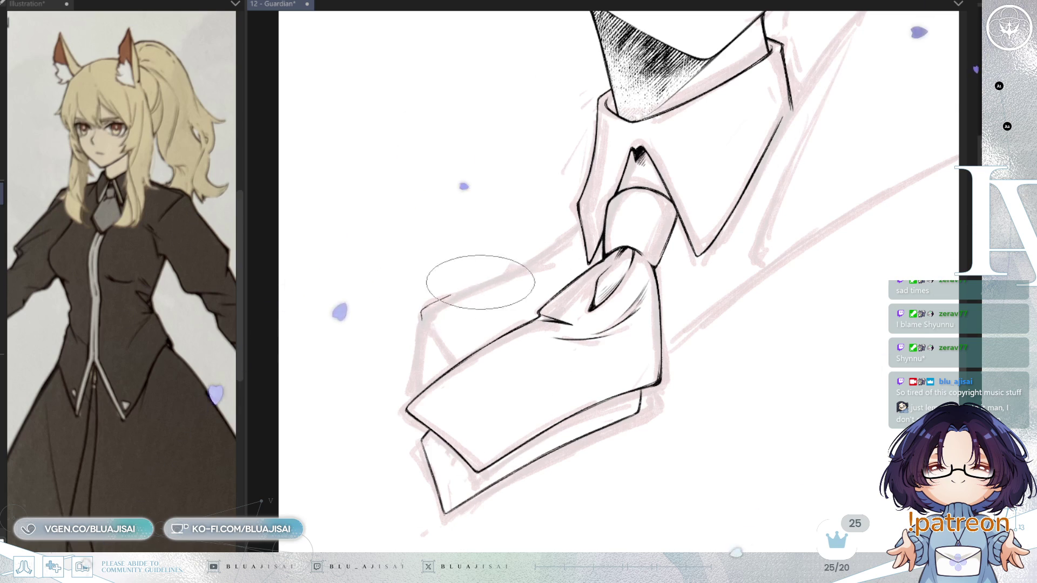
pyautogui.moveTo(420, 312); pyautogui.dragTo(526, 266)
pyautogui.hotkey('ctrl', 'z')
pyautogui.moveTo(421, 311); pyautogui.dragTo(532, 263)
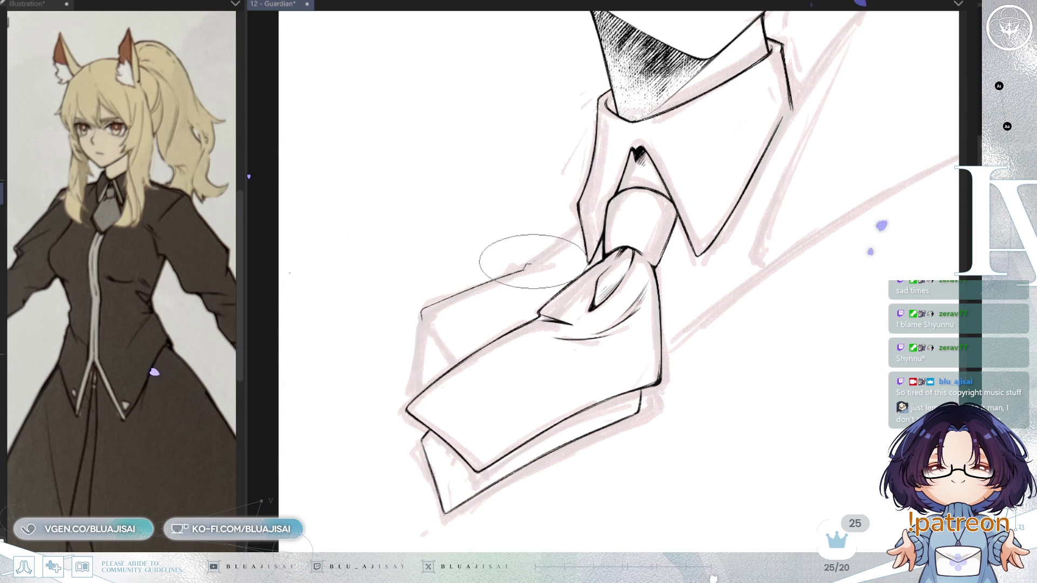
pyautogui.press('h')
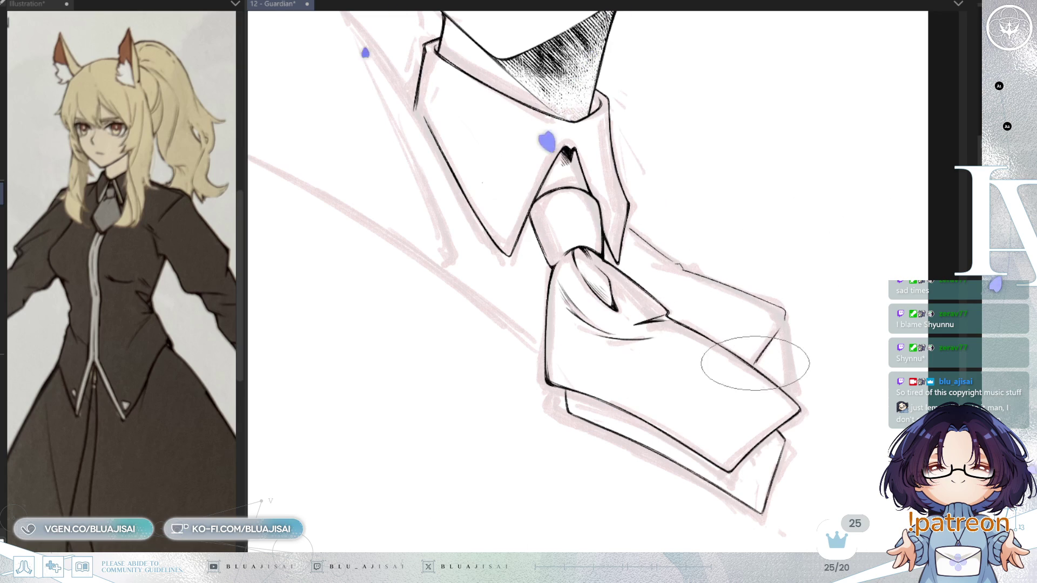
pyautogui.press('h')
# - Pan to the collar, zoom in and rotate the canvas to level the collar
pyautogui.moveTo(414, 389); pyautogui.dragTo(458, 356)
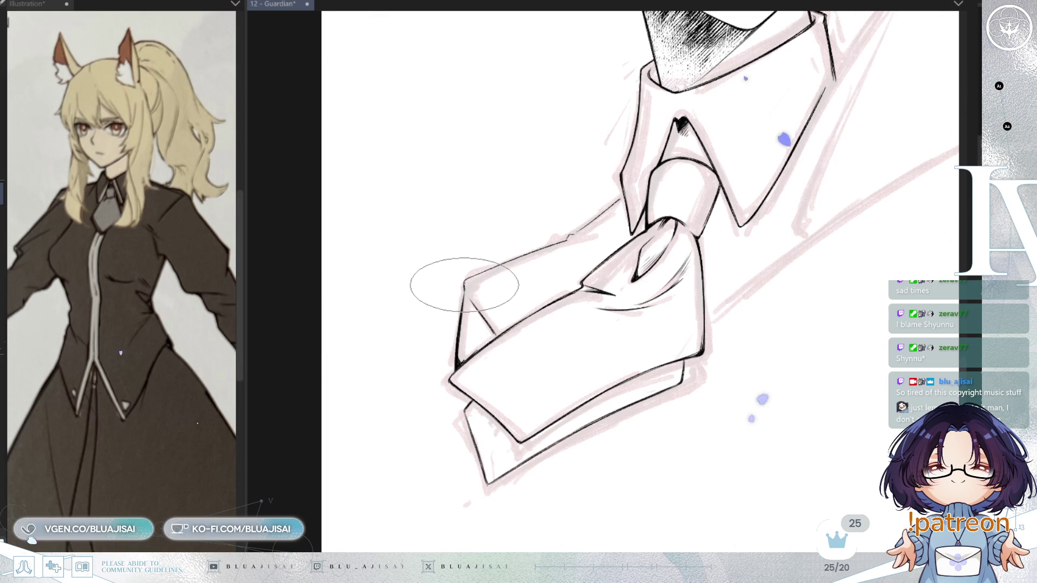
pyautogui.press('-')
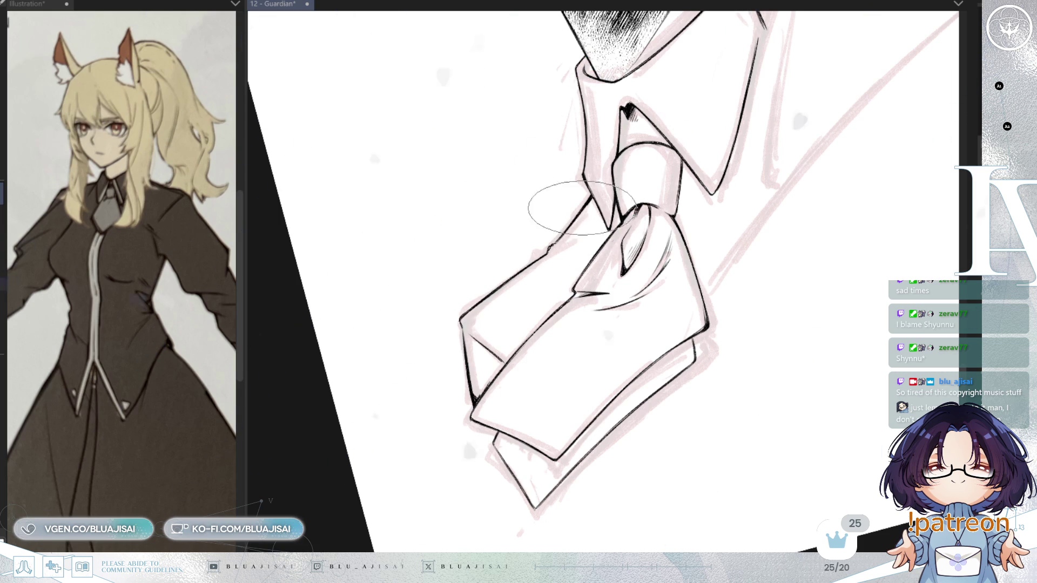
pyautogui.scroll(5, 734, 189)
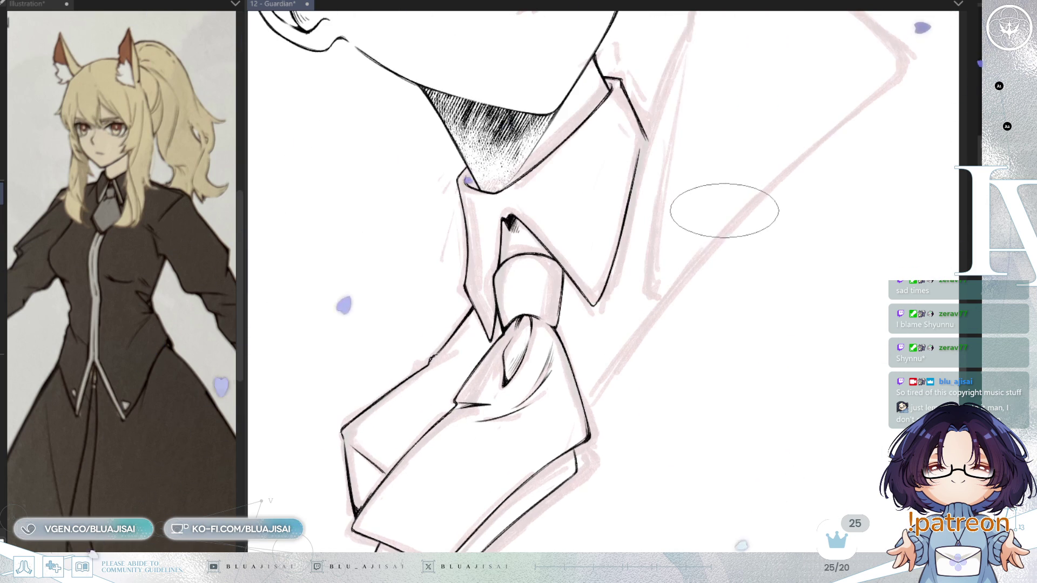
pyautogui.scroll(5, 728, 214)
pyautogui.moveTo(688, 277)
pyautogui.mouseDown()
pyautogui.moveTo(723, 227)
pyautogui.moveTo(647, 244)
pyautogui.mouseUp()
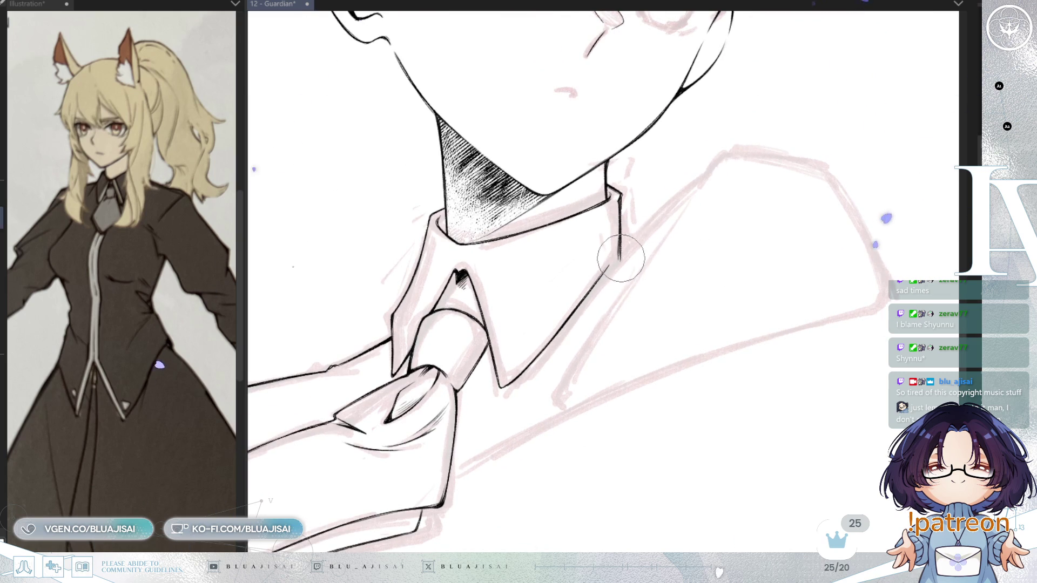
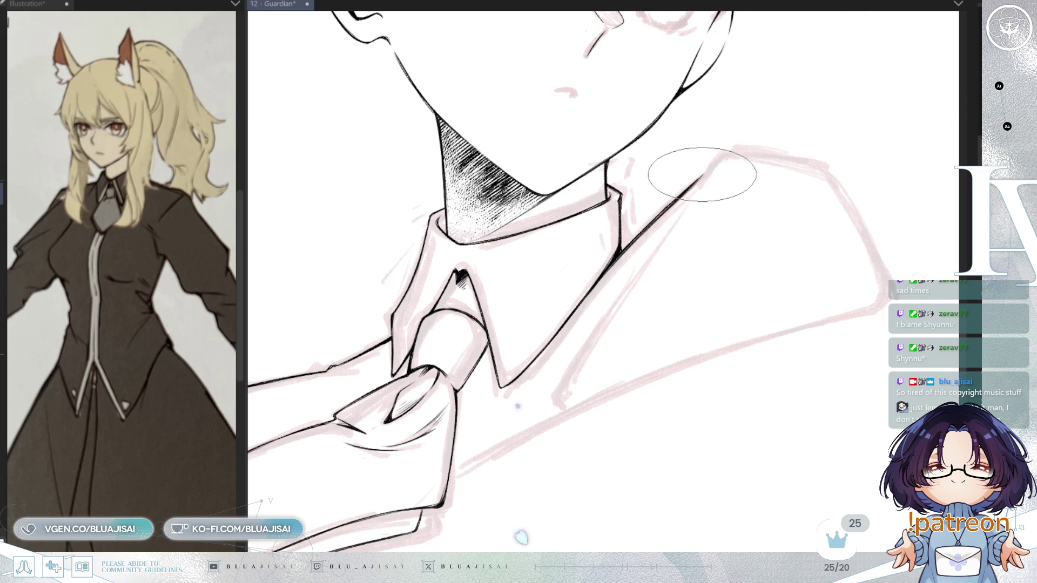
# - Ink the jacket's shoulder line over the pink sketch in two passes
pyautogui.press('h')
pyautogui.press('-')
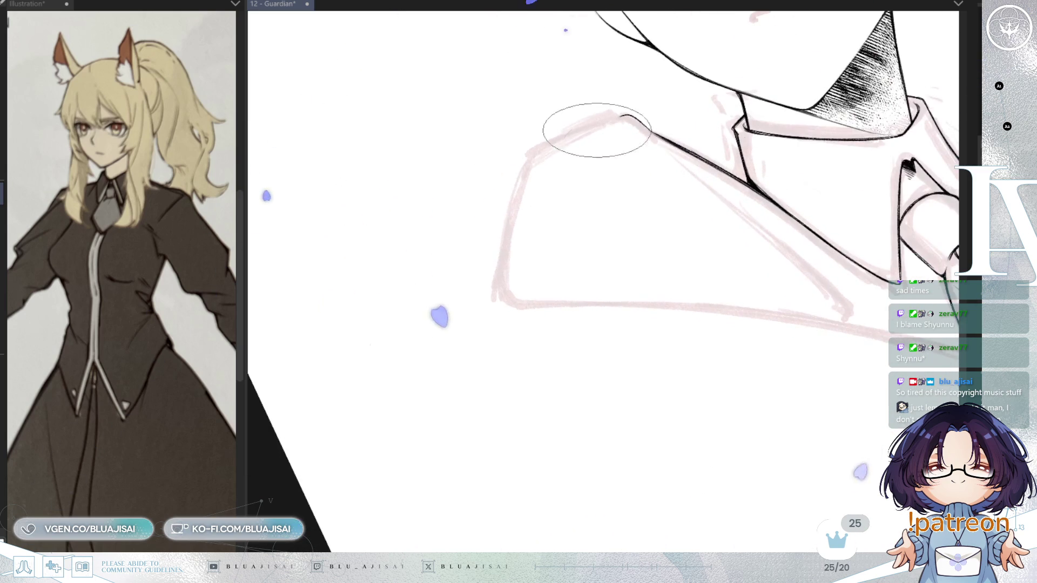
pyautogui.moveTo(613, 115)
pyautogui.mouseDown()
pyautogui.moveTo(533, 155)
pyautogui.moveTo(499, 291)
pyautogui.mouseUp()
pyautogui.moveTo(523, 162)
pyautogui.mouseDown()
pyautogui.moveTo(501, 284)
pyautogui.moveTo(628, 268)
pyautogui.moveTo(636, 251)
pyautogui.mouseUp()
# - Draw the thin lapel line from the shoulder down across the chest
pyautogui.moveTo(514, 311); pyautogui.dragTo(531, 306)
pyautogui.moveTo(587, 270)
pyautogui.mouseDown()
pyautogui.moveTo(518, 315)
pyautogui.moveTo(683, 213)
pyautogui.moveTo(622, 271)
pyautogui.moveTo(624, 223)
pyautogui.mouseUp()
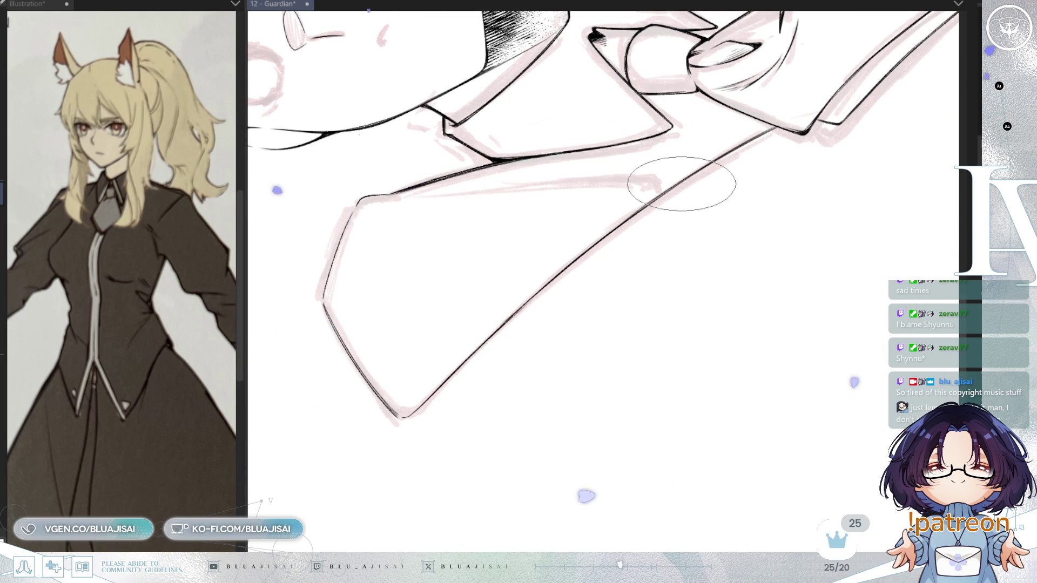
pyautogui.moveTo(634, 181)
pyautogui.mouseDown()
pyautogui.moveTo(490, 201)
pyautogui.moveTo(593, 271)
pyautogui.moveTo(522, 211)
pyautogui.mouseUp()
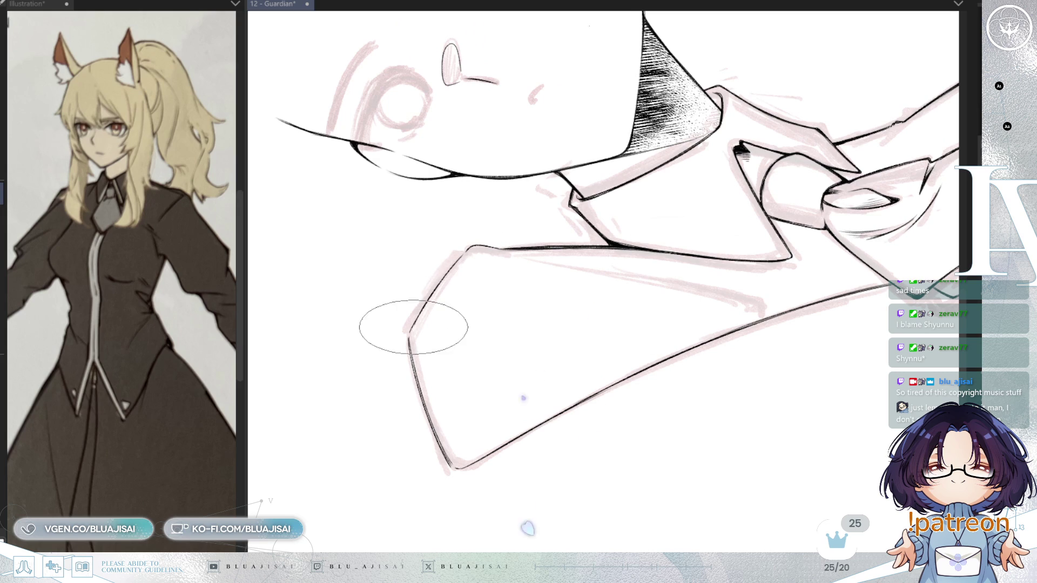
pyautogui.scroll(-2, 547, 235)
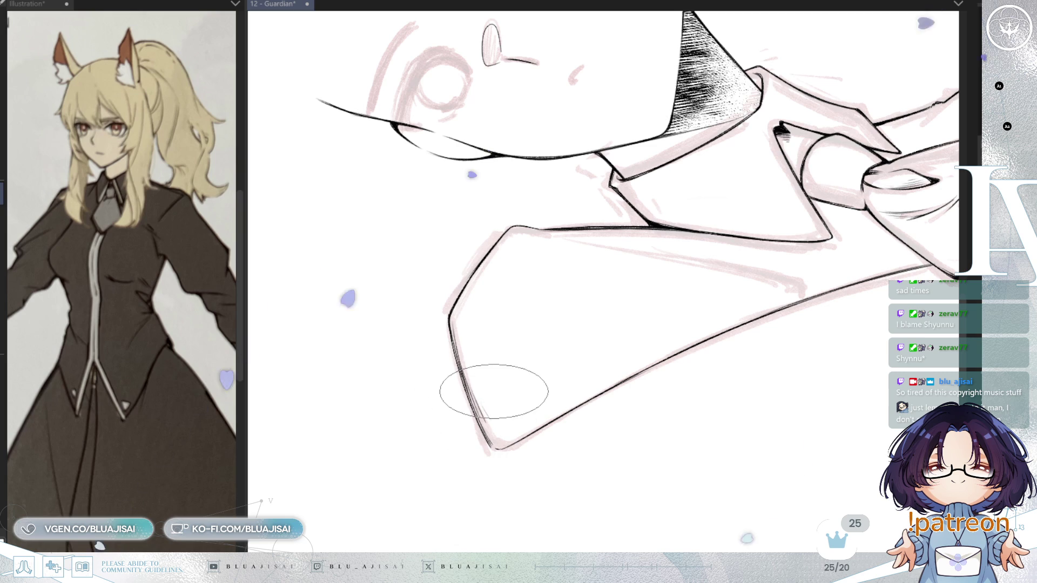
pyautogui.press('h')
pyautogui.scroll(-4, 493, 390)
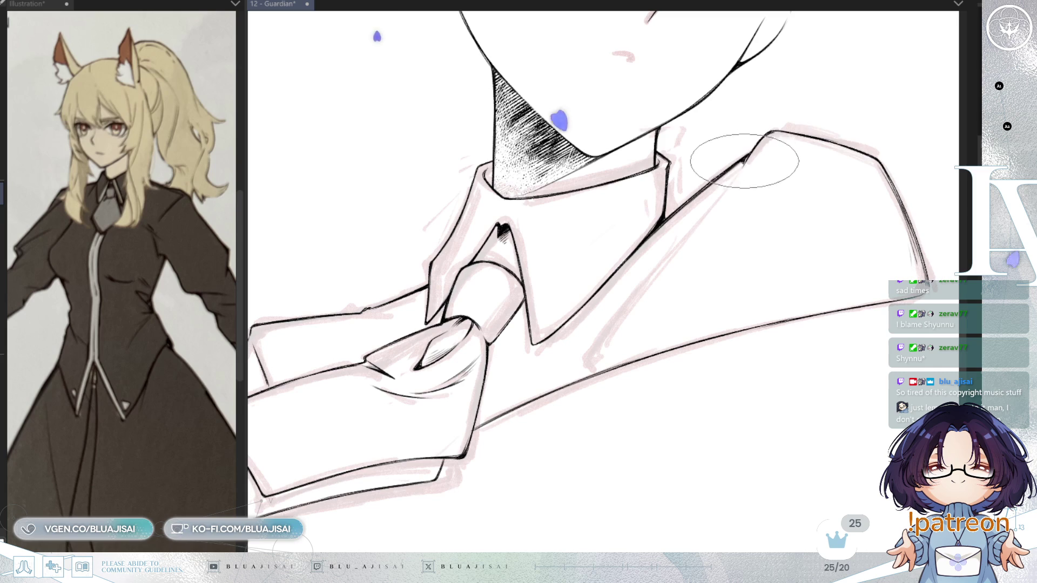
pyautogui.moveTo(737, 170); pyautogui.dragTo(627, 303)
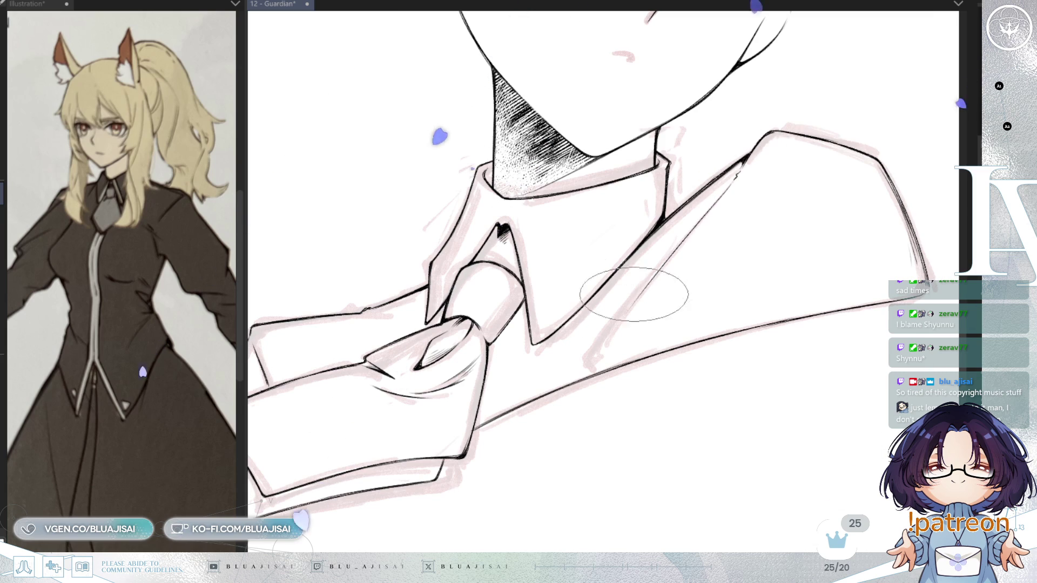
pyautogui.moveTo(735, 181); pyautogui.dragTo(589, 356)
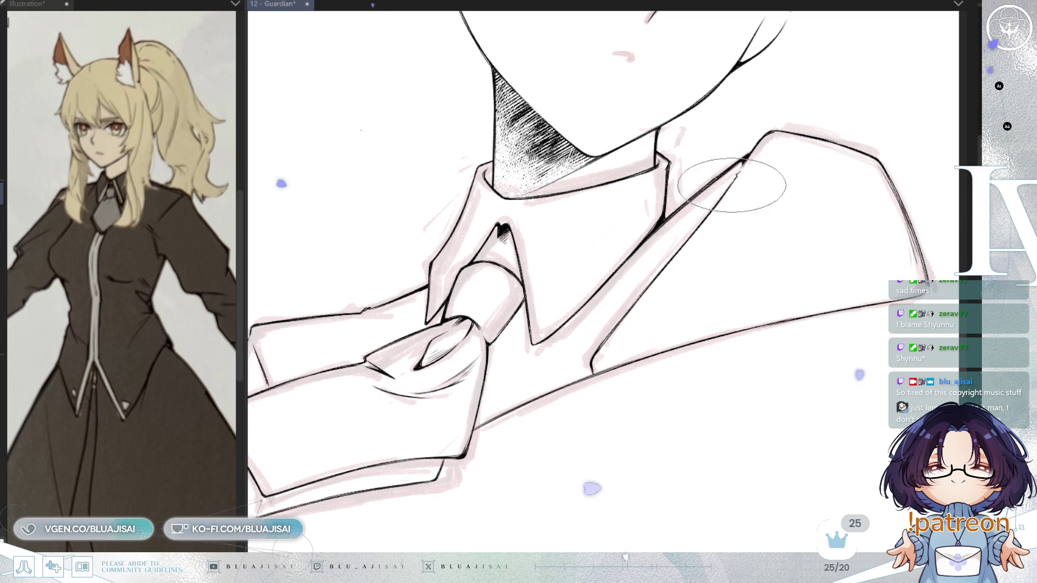
pyautogui.moveTo(683, 273); pyautogui.dragTo(868, 175)
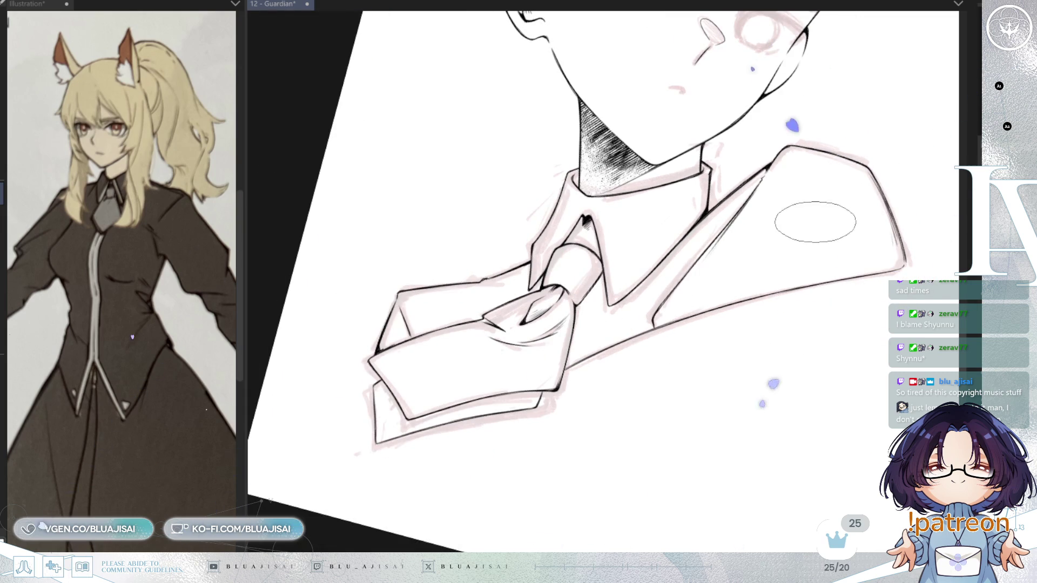
# - Pull back and mirror the canvas to check the face proportions
pyautogui.moveTo(820, 223); pyautogui.dragTo(776, 173)
pyautogui.moveTo(650, 320)
pyautogui.mouseDown()
pyautogui.moveTo(763, 231)
pyautogui.moveTo(752, 227)
pyautogui.moveTo(726, 292)
pyautogui.moveTo(726, 270)
pyautogui.moveTo(710, 339)
pyautogui.mouseUp()
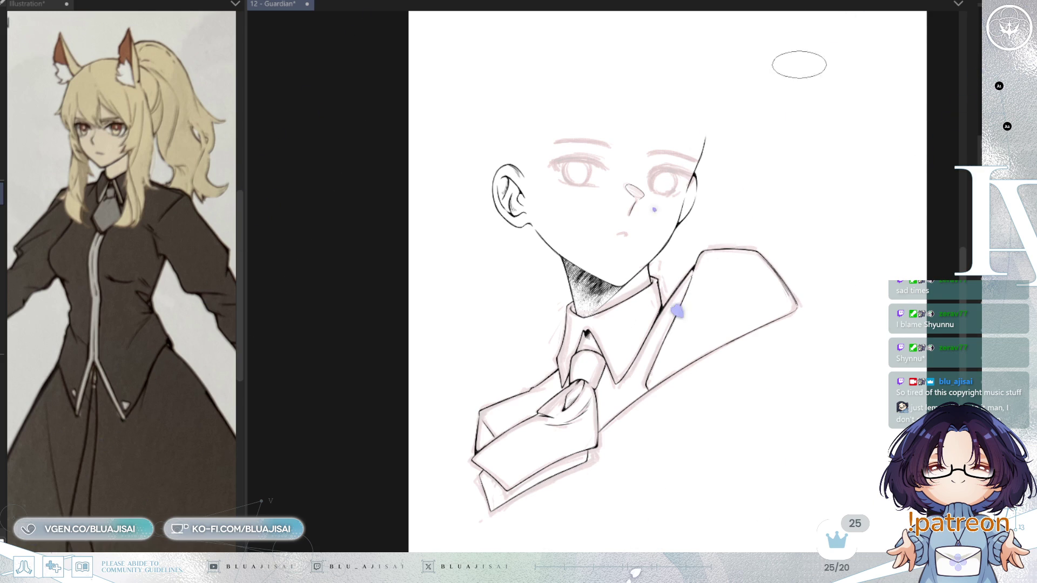
pyautogui.scroll(3, 664, 183)
pyautogui.press('h')
pyautogui.moveTo(794, 178); pyautogui.dragTo(780, 242)
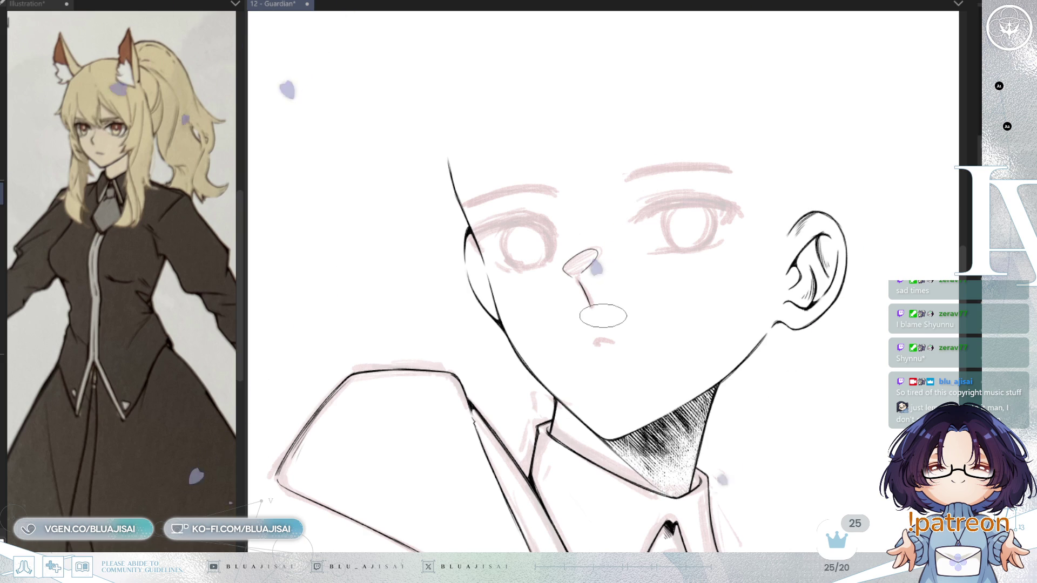
# - Save the drawing and zoom in on the right eye at a slight tilt
pyautogui.scroll(2, 603, 316)
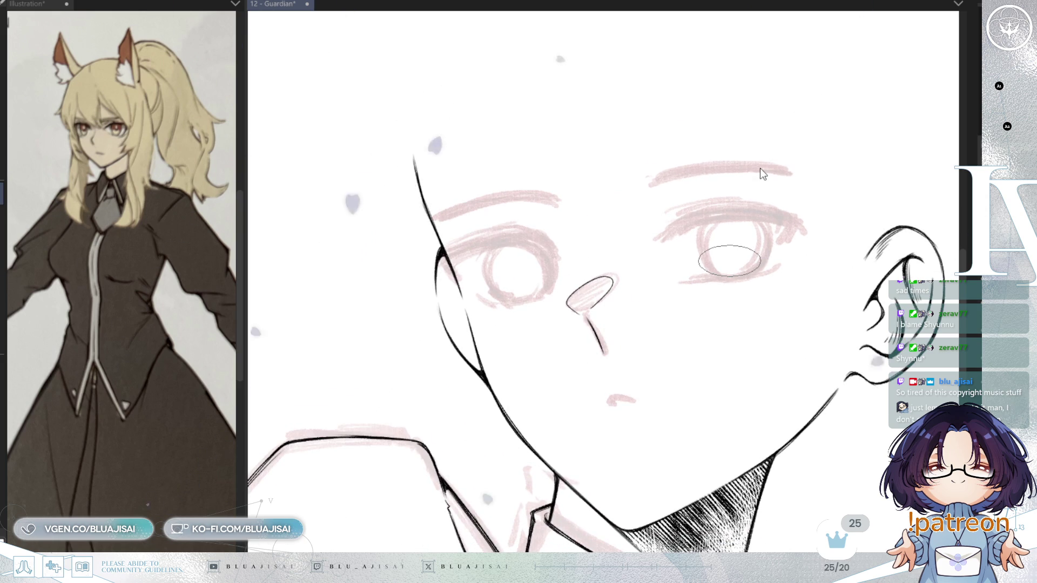
pyautogui.hotkey('ctrl', 's')
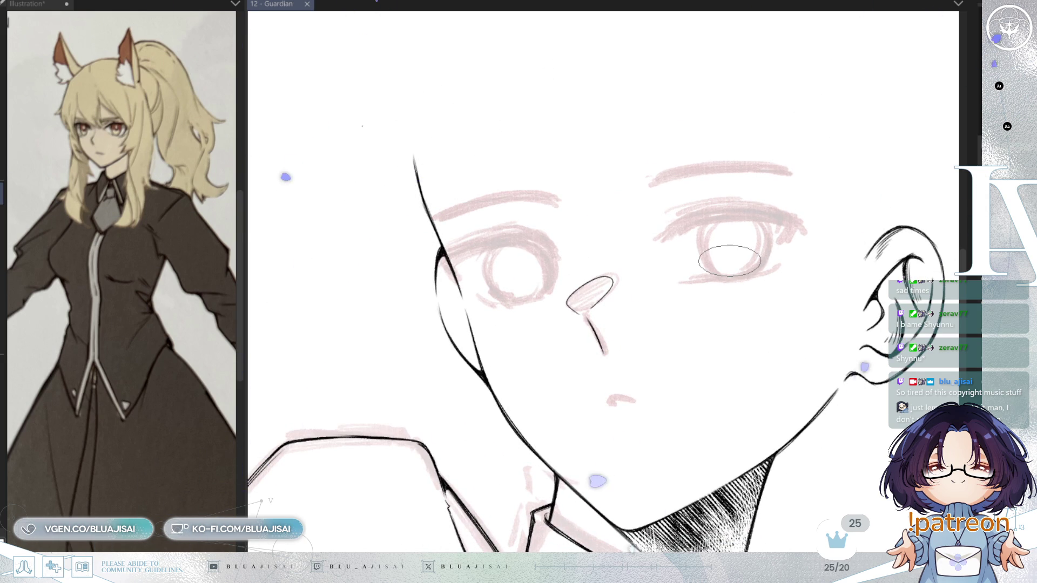
pyautogui.scroll(4, 675, 259)
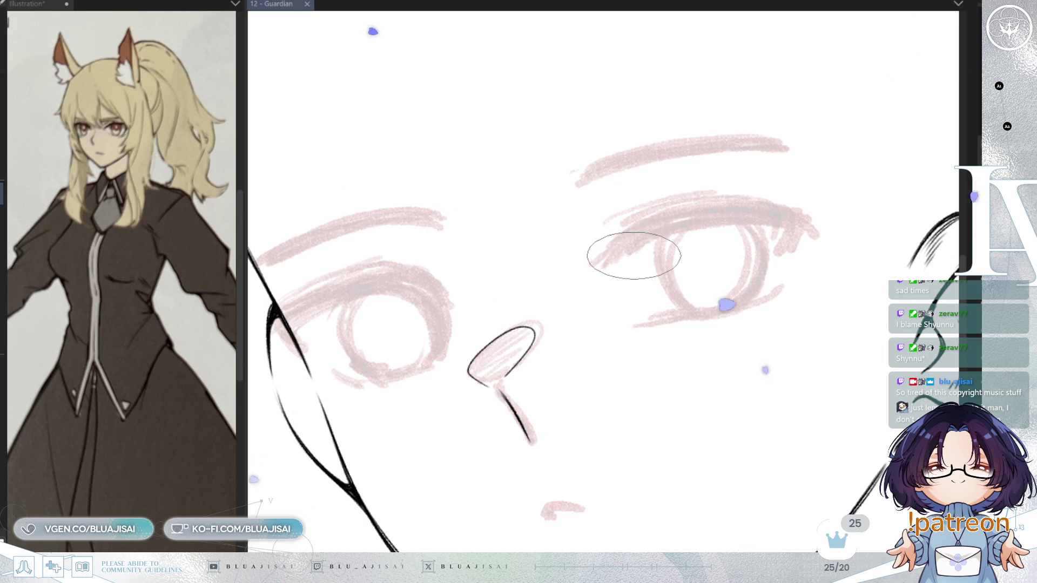
pyautogui.press('-')
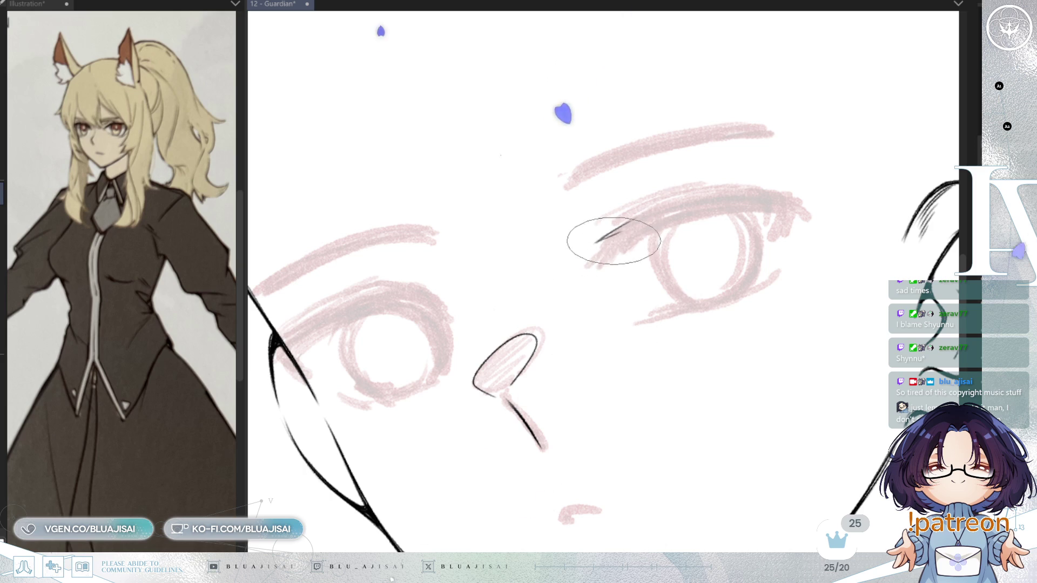
# - Ink the upper eyelid line across the eye, redrawing after an undo
pyautogui.moveTo(599, 240); pyautogui.dragTo(698, 219)
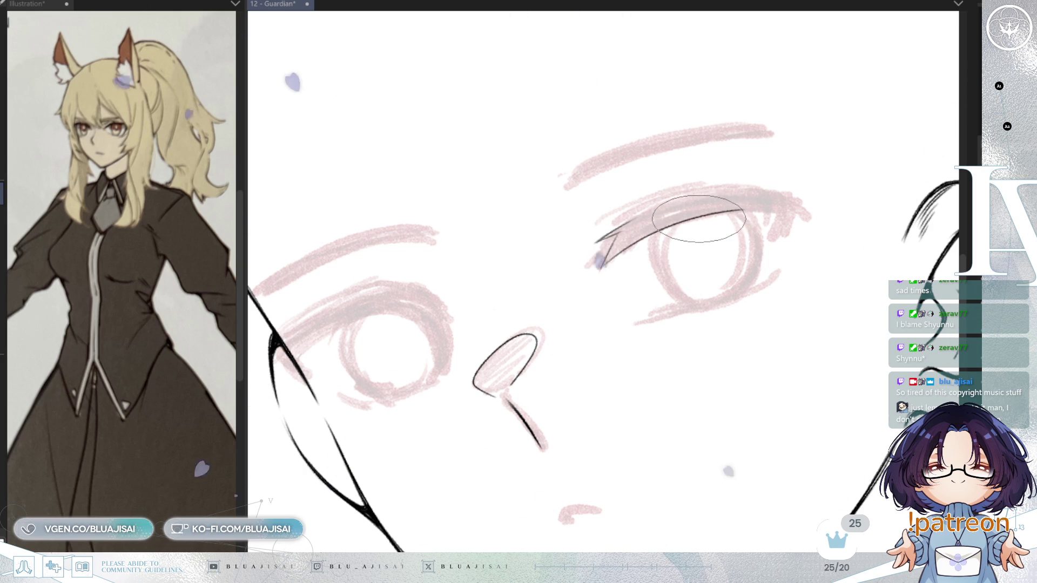
pyautogui.hotkey('ctrl', 'z')
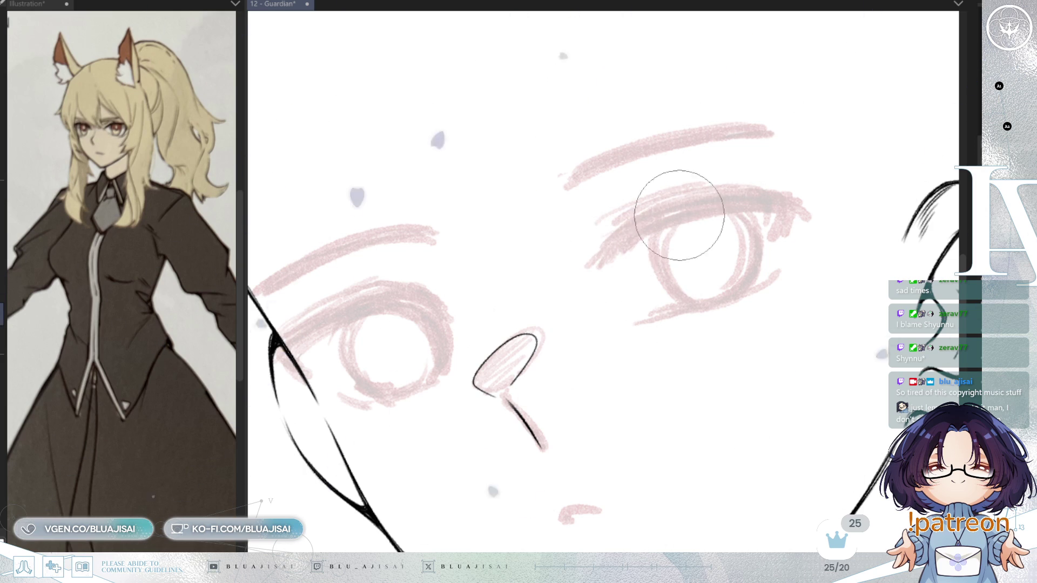
pyautogui.moveTo(612, 228)
pyautogui.mouseDown()
pyautogui.moveTo(631, 217)
pyautogui.moveTo(614, 232)
pyautogui.mouseUp()
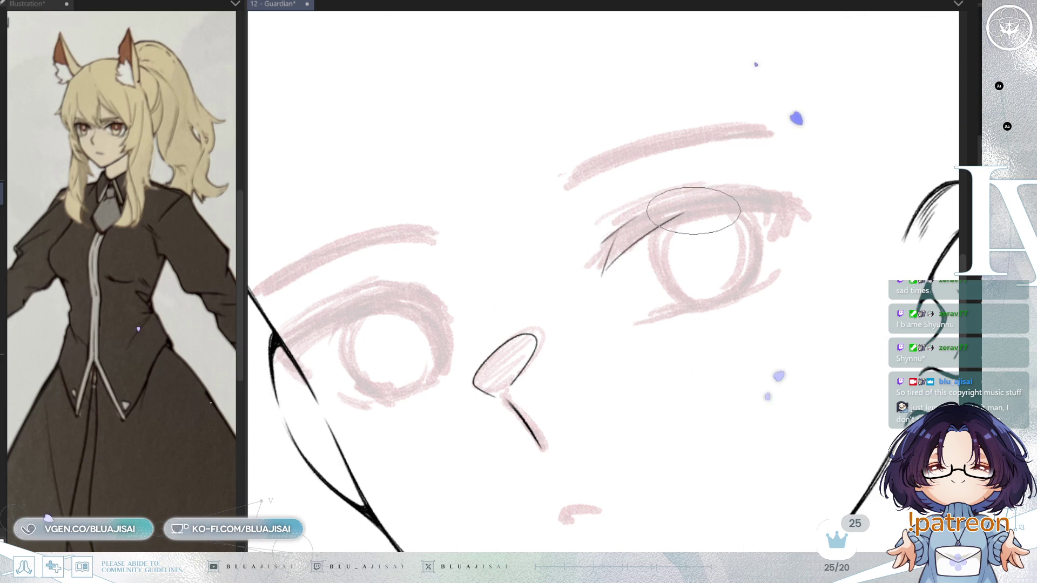
pyautogui.moveTo(747, 206); pyautogui.dragTo(660, 253)
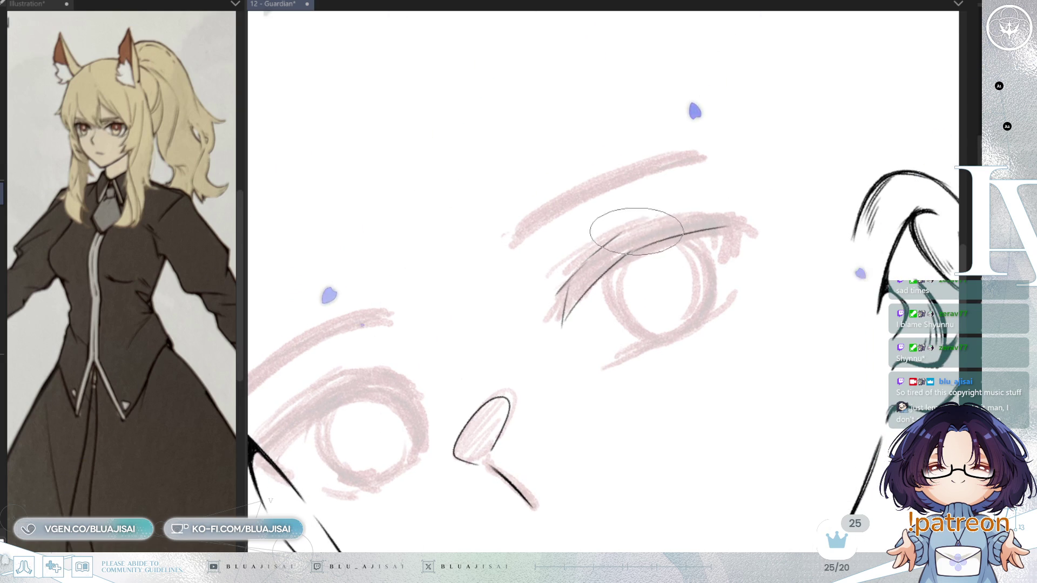
pyautogui.moveTo(647, 220); pyautogui.dragTo(745, 212)
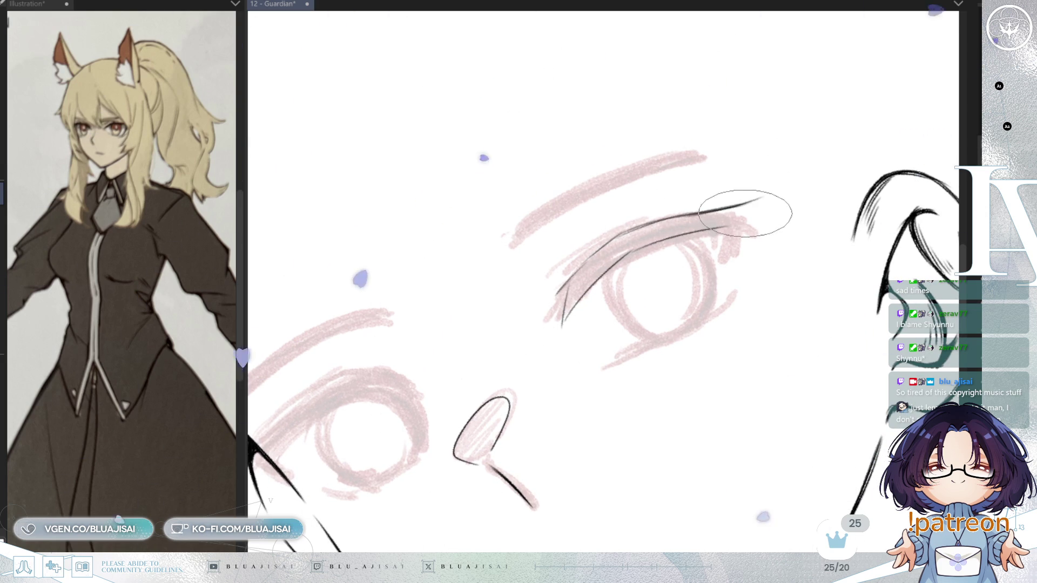
# - Add the outer lash stroke below the lid and check the eye from rotated, mirrored views
pyautogui.press('^')
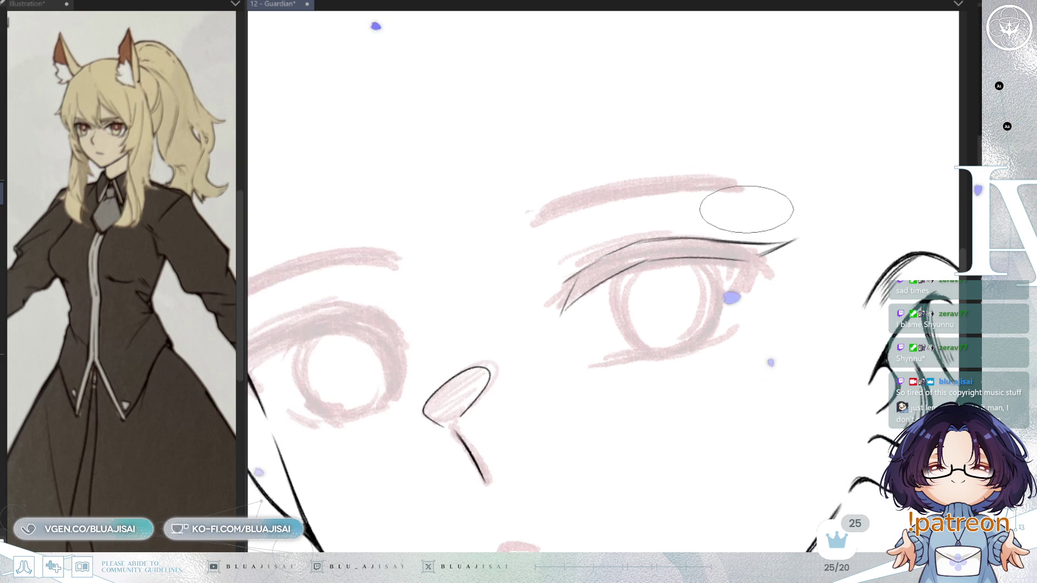
pyautogui.moveTo(758, 264); pyautogui.dragTo(738, 308)
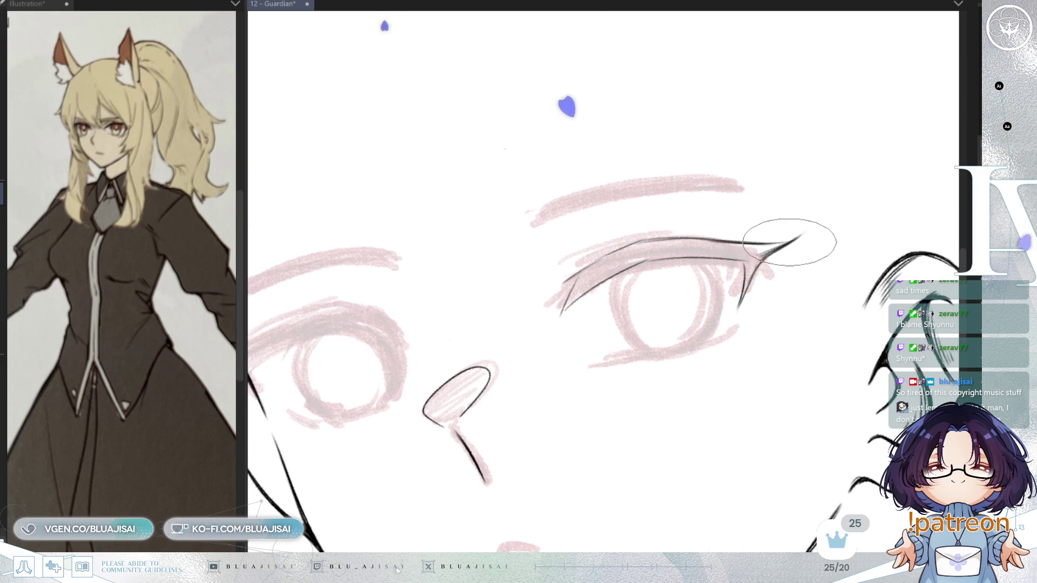
pyautogui.press('h')
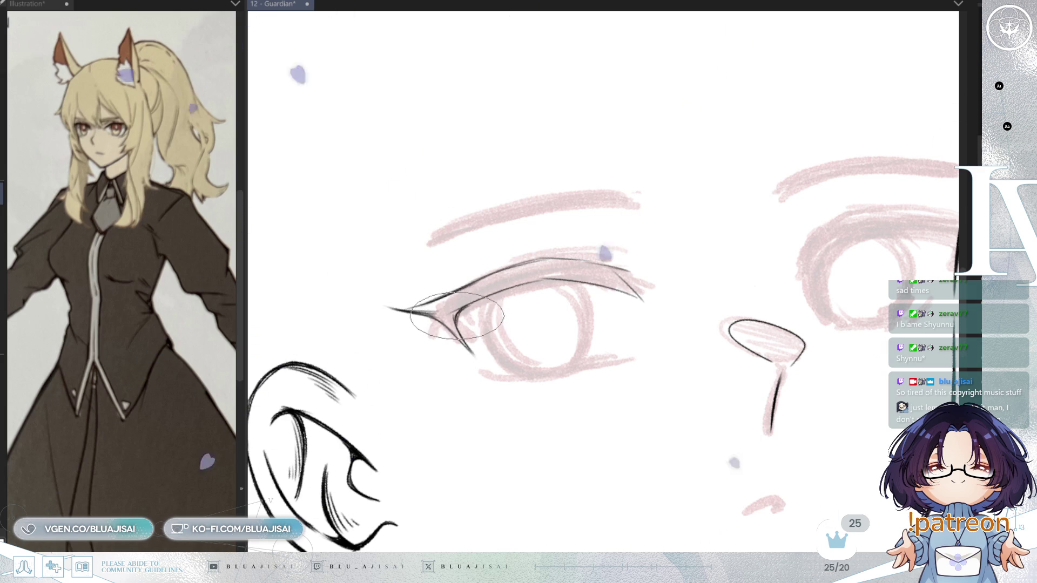
pyautogui.press('-')
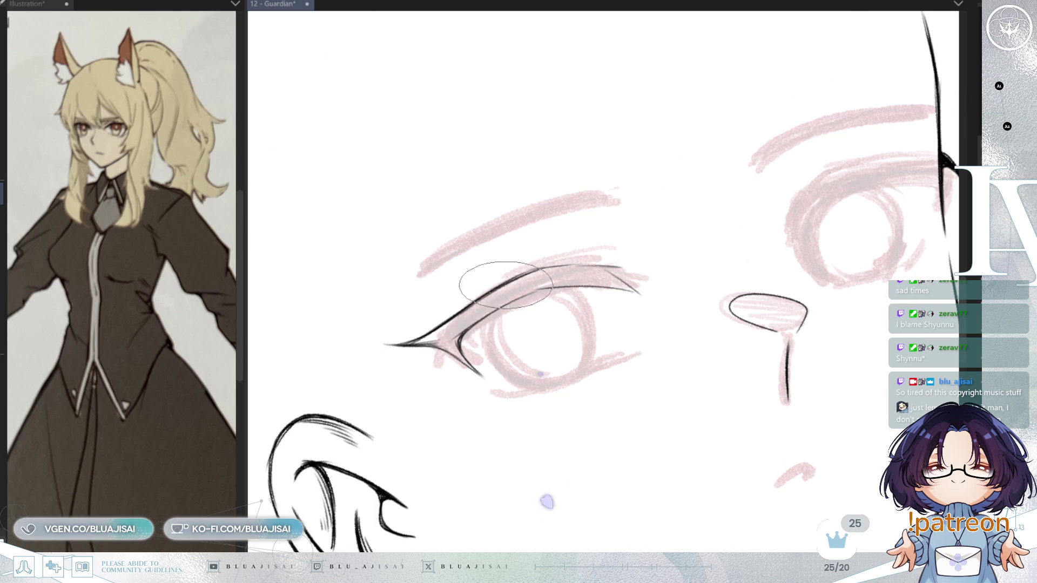
pyautogui.press('-')
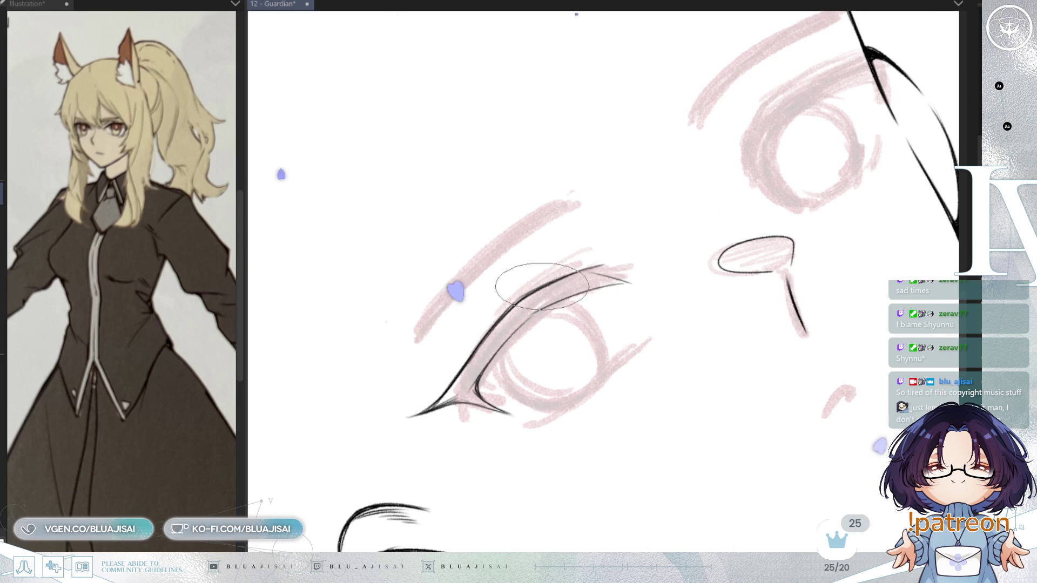
pyautogui.press('^')
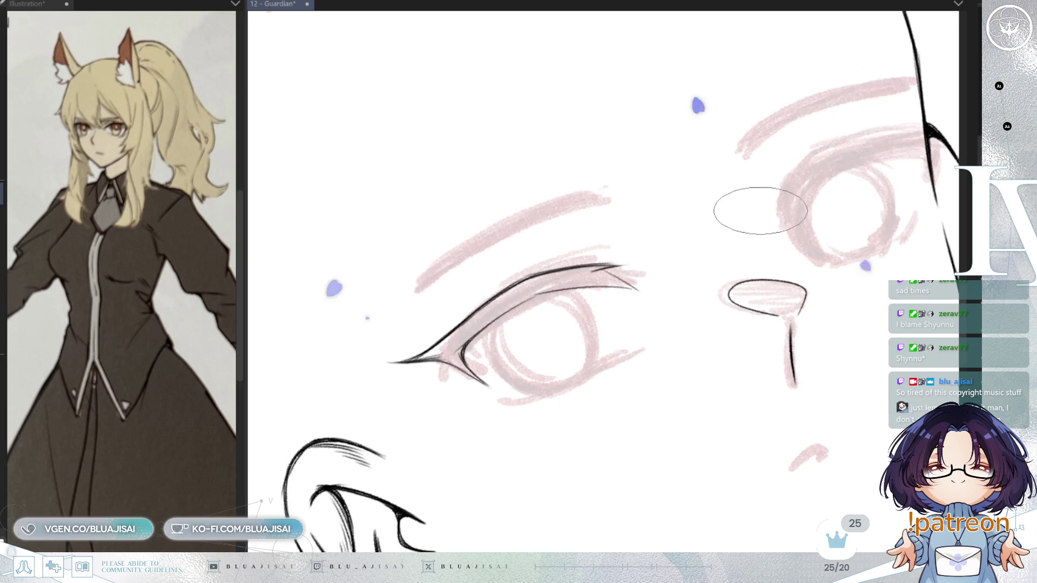
pyautogui.press('^')
pyautogui.press('^')
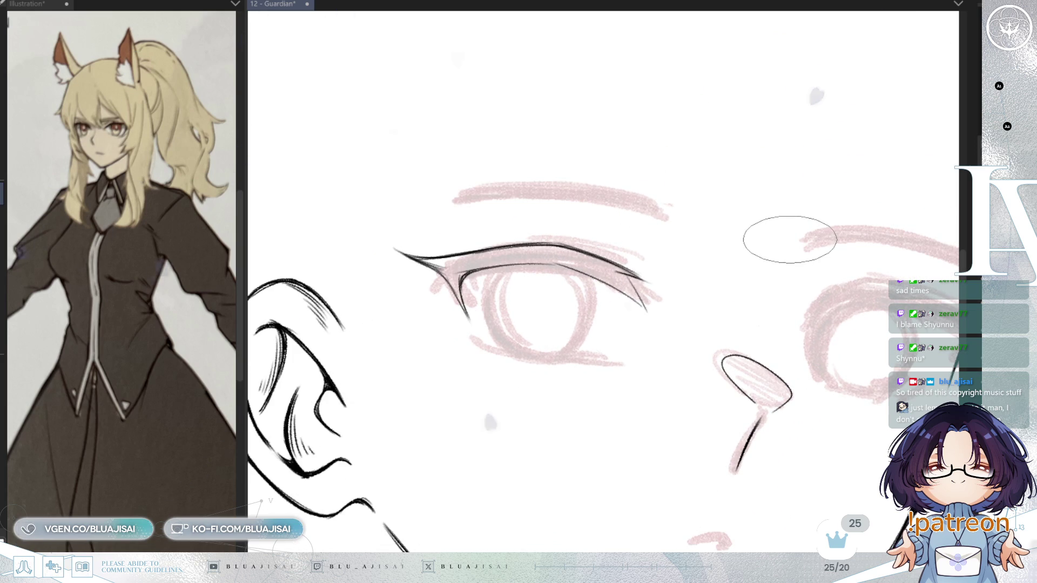
pyautogui.hotkey('ctrl', 't')
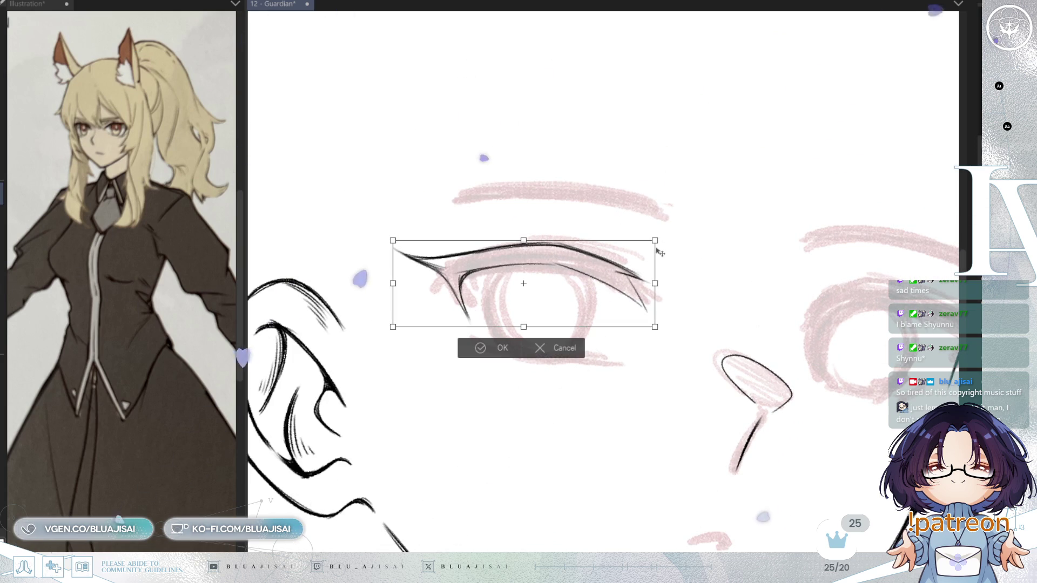
# - Rotate slightly, narrow and reshape the eye line art, apply it, and save
pyautogui.moveTo(658, 252); pyautogui.dragTo(654, 238)
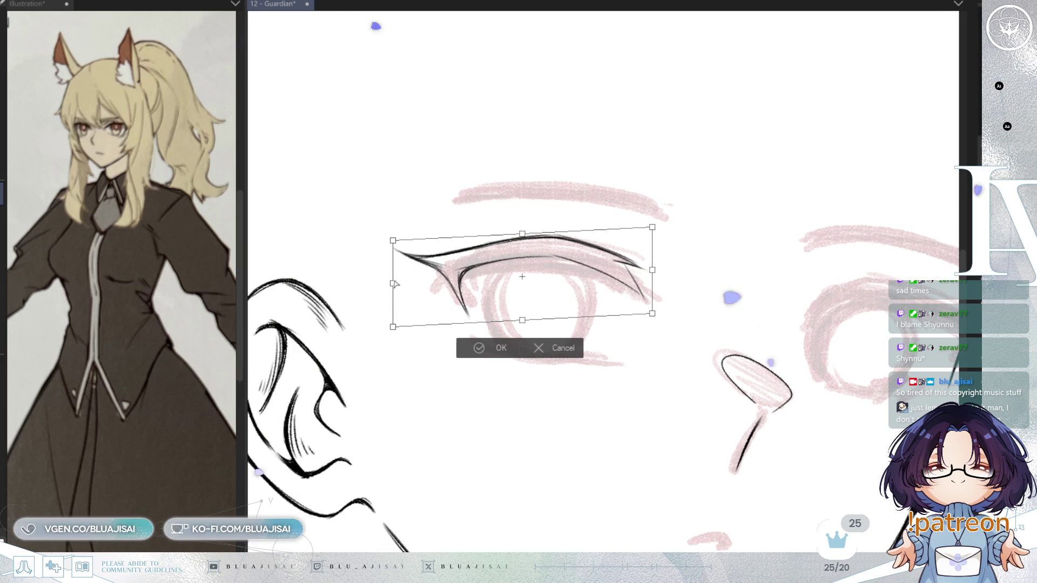
pyautogui.moveTo(394, 283); pyautogui.dragTo(398, 288)
pyautogui.moveTo(649, 274); pyautogui.dragTo(654, 271)
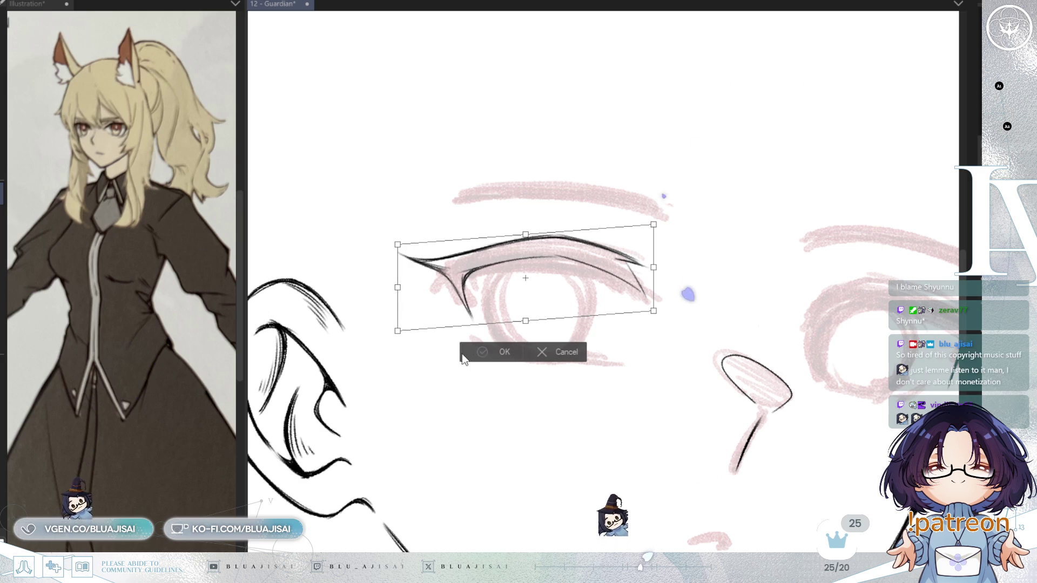
pyautogui.press('Return')
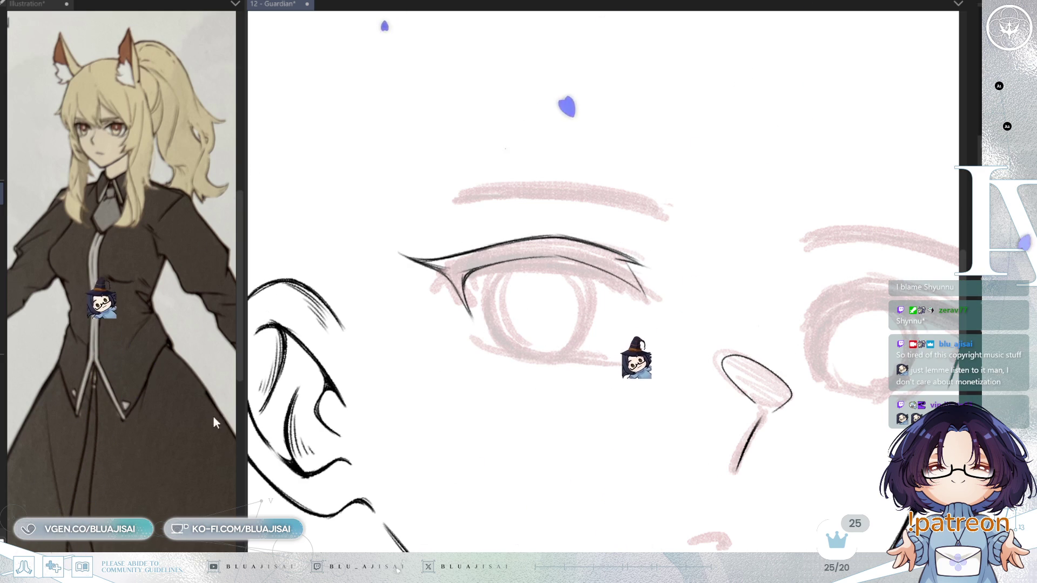
pyautogui.hotkey('ctrl', 's')
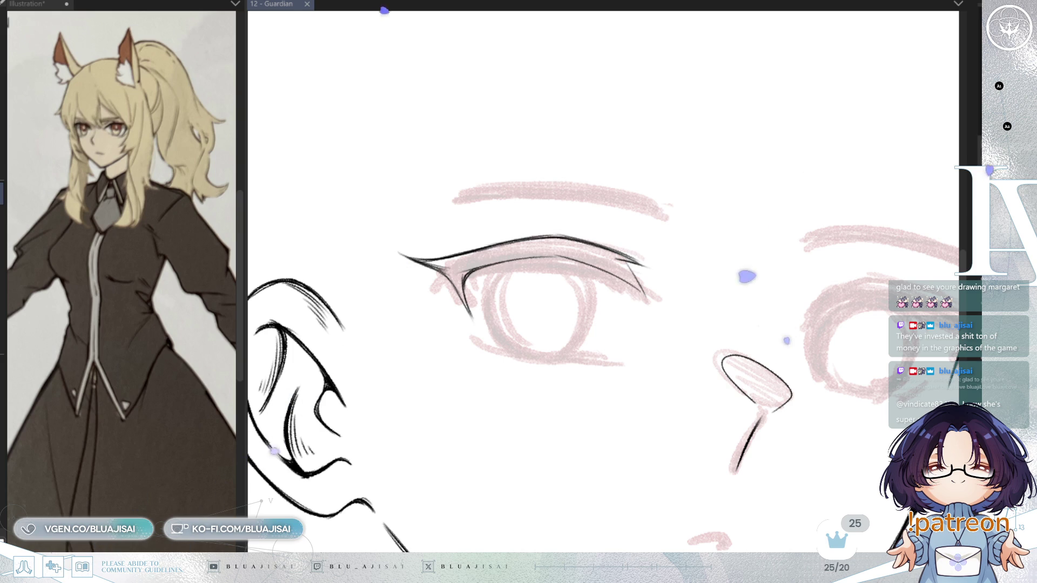
# - Angle the view around the eye and add a thin lash stroke along the upper lid
pyautogui.scroll(5, 551, 308)
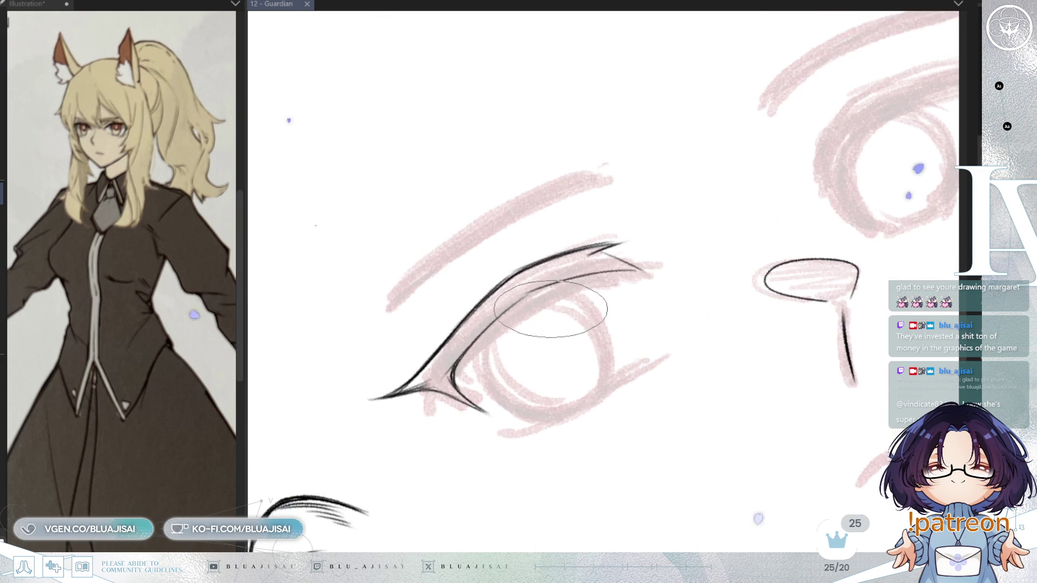
pyautogui.scroll(3, 550, 307)
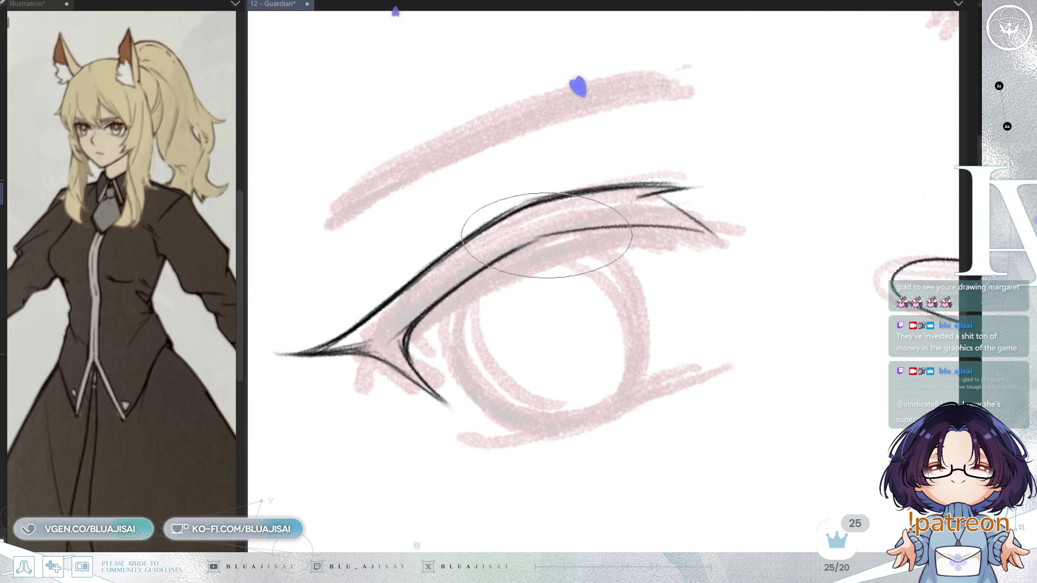
pyautogui.press('-')
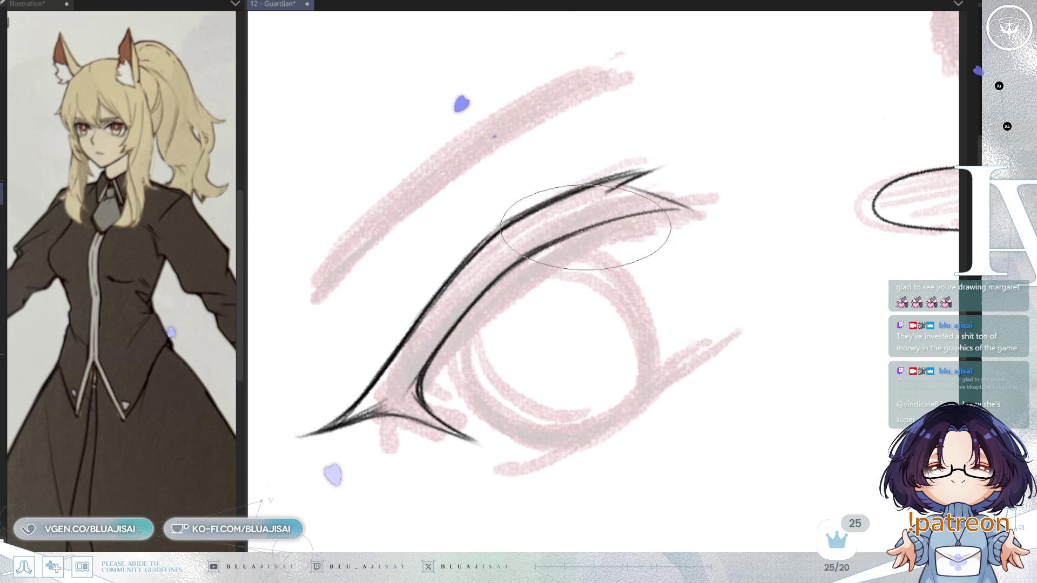
pyautogui.press('^')
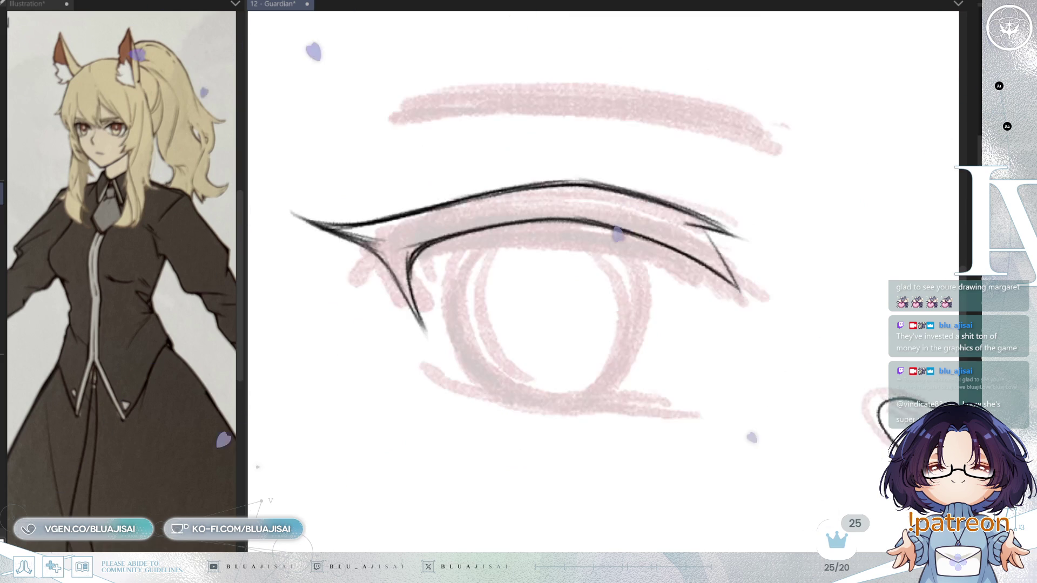
pyautogui.press('h')
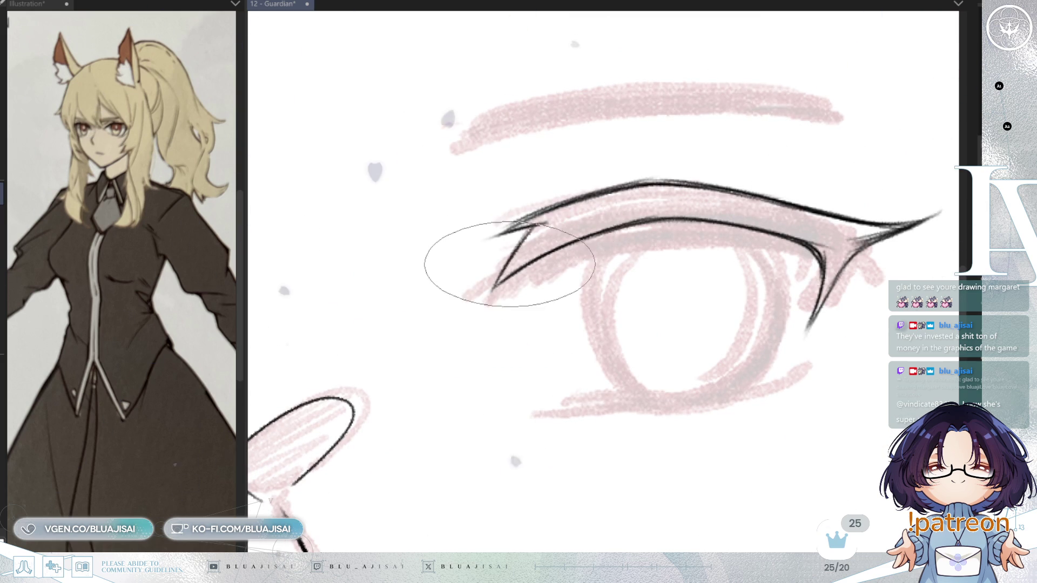
pyautogui.press('-')
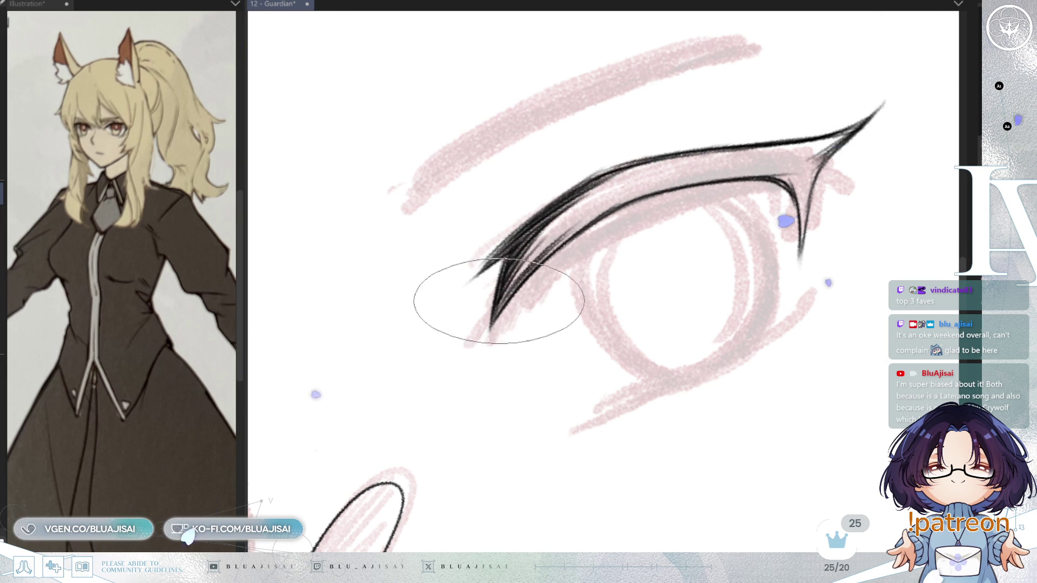
pyautogui.moveTo(509, 275); pyautogui.dragTo(618, 180)
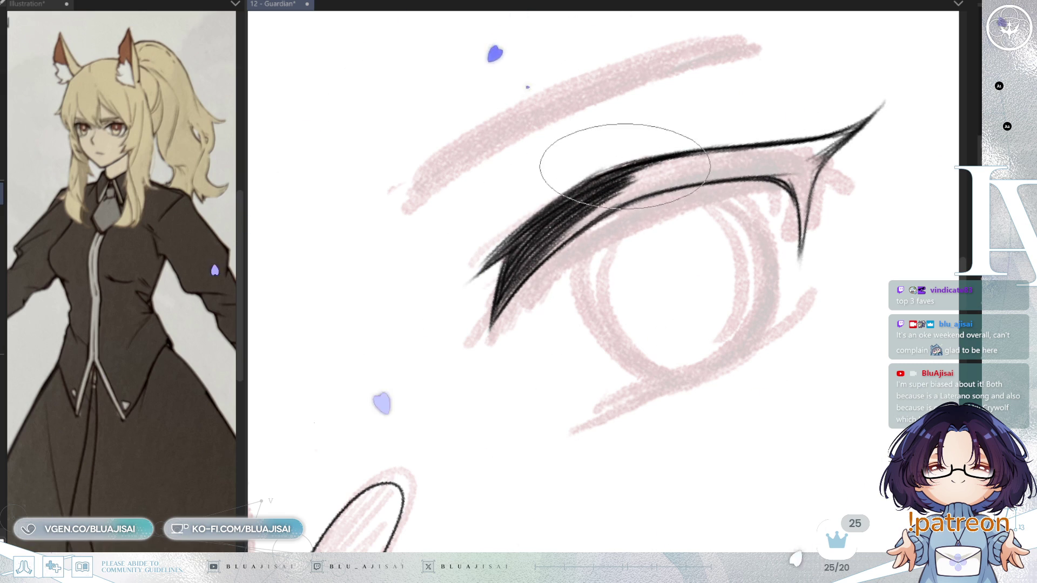
pyautogui.press('-')
# - Fill the lash's outer corner with dark strokes, rotating the view to lay the lash flat
pyautogui.moveTo(643, 173); pyautogui.dragTo(611, 252)
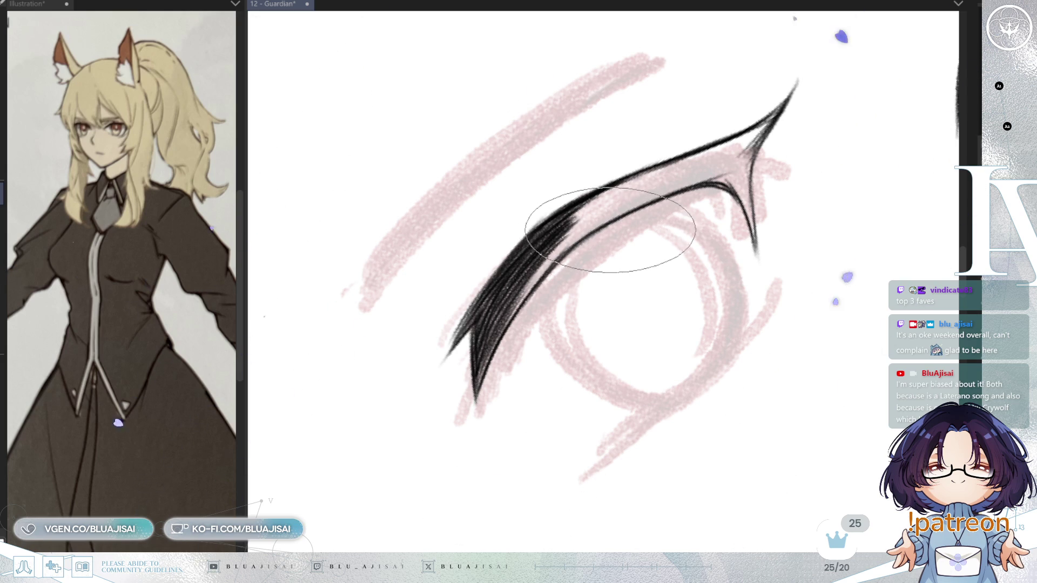
pyautogui.moveTo(605, 231); pyautogui.dragTo(590, 247)
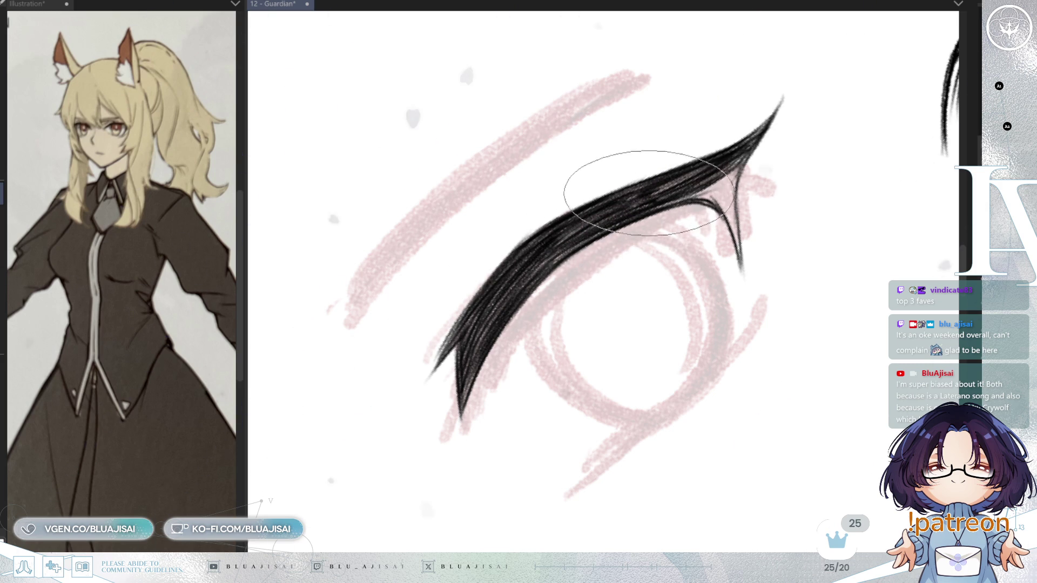
pyautogui.moveTo(733, 169)
pyautogui.mouseDown()
pyautogui.moveTo(705, 173)
pyautogui.moveTo(625, 232)
pyautogui.moveTo(539, 251)
pyautogui.mouseUp()
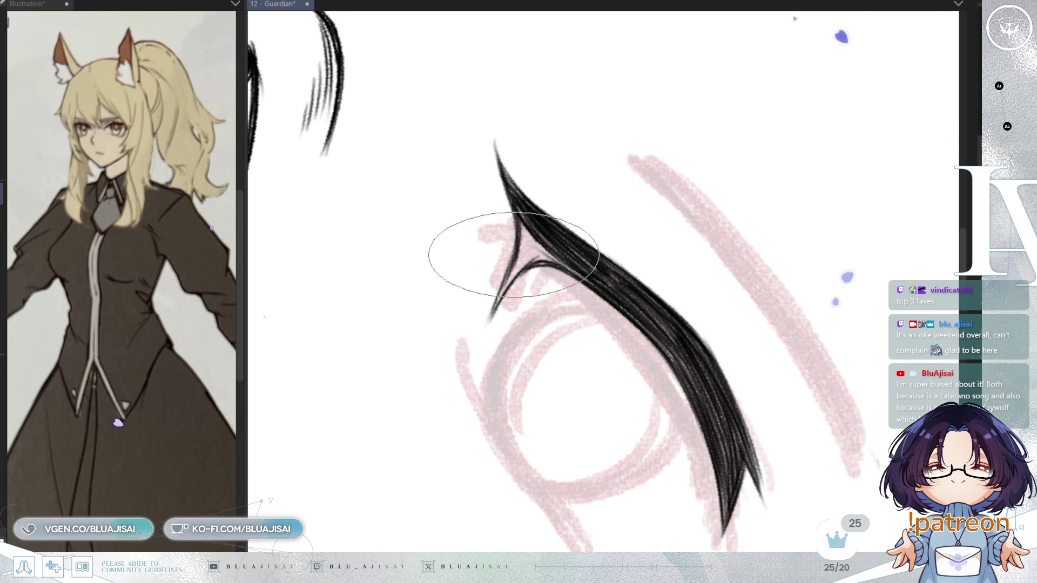
pyautogui.moveTo(513, 266); pyautogui.dragTo(497, 294)
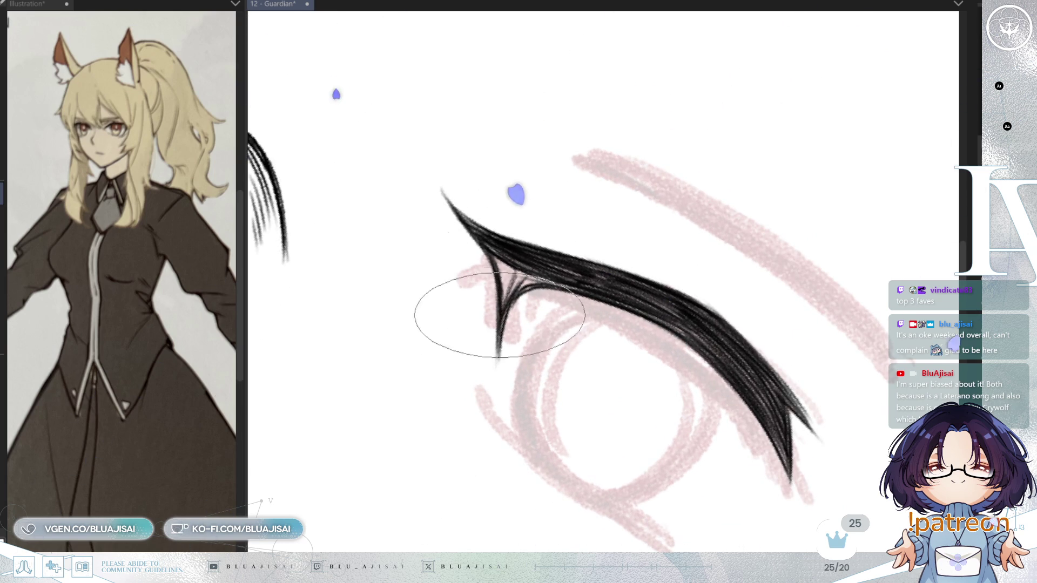
pyautogui.press('h')
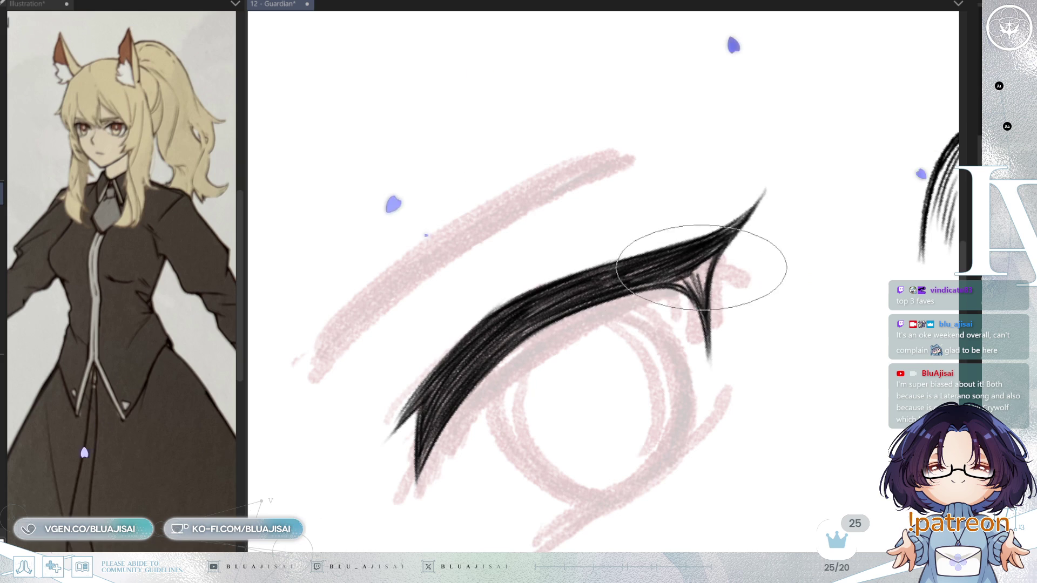
pyautogui.moveTo(687, 275); pyautogui.dragTo(701, 279)
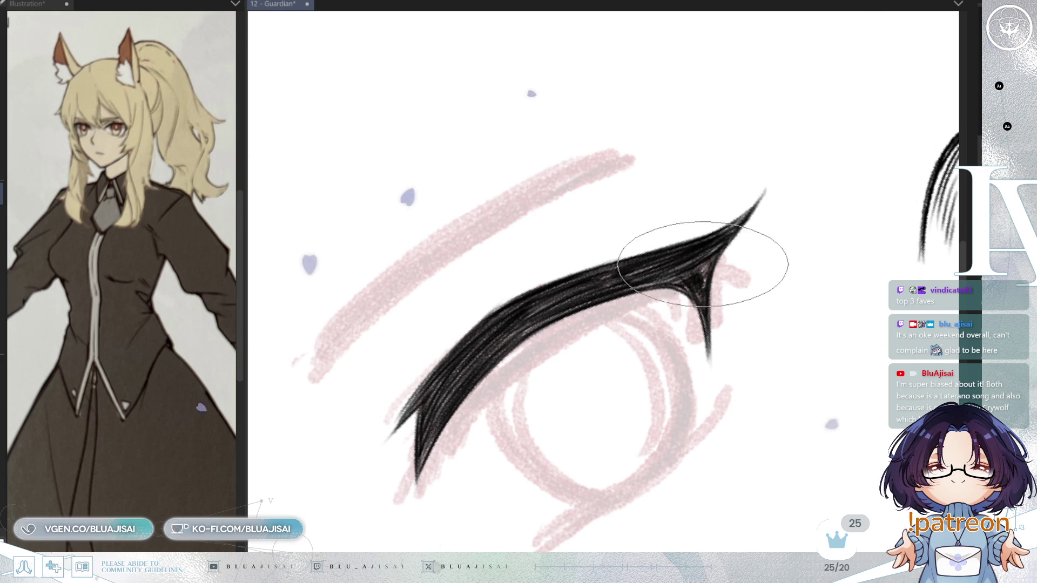
pyautogui.moveTo(695, 280); pyautogui.dragTo(701, 291)
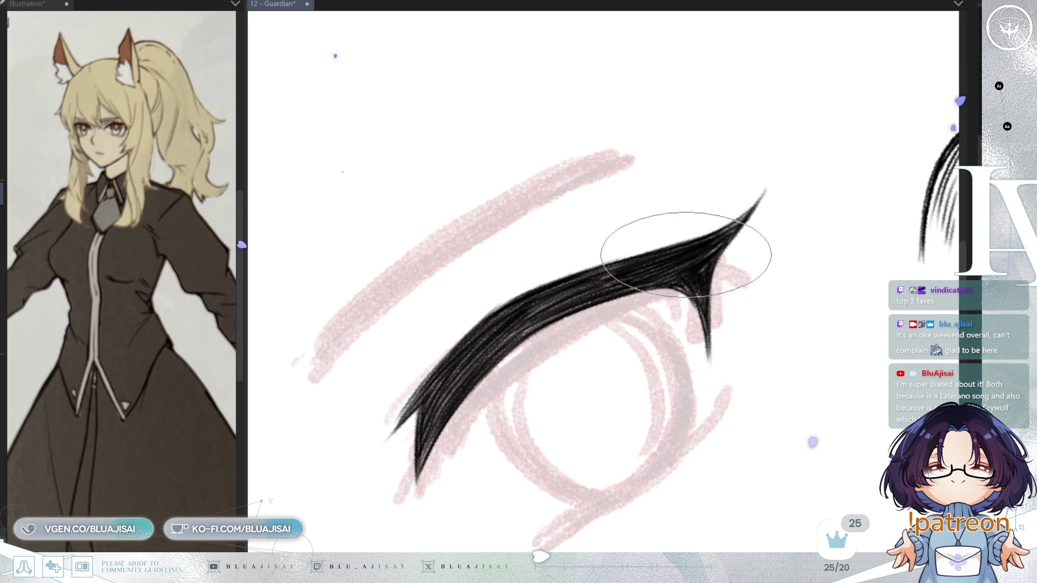
pyautogui.moveTo(671, 266); pyautogui.dragTo(689, 311)
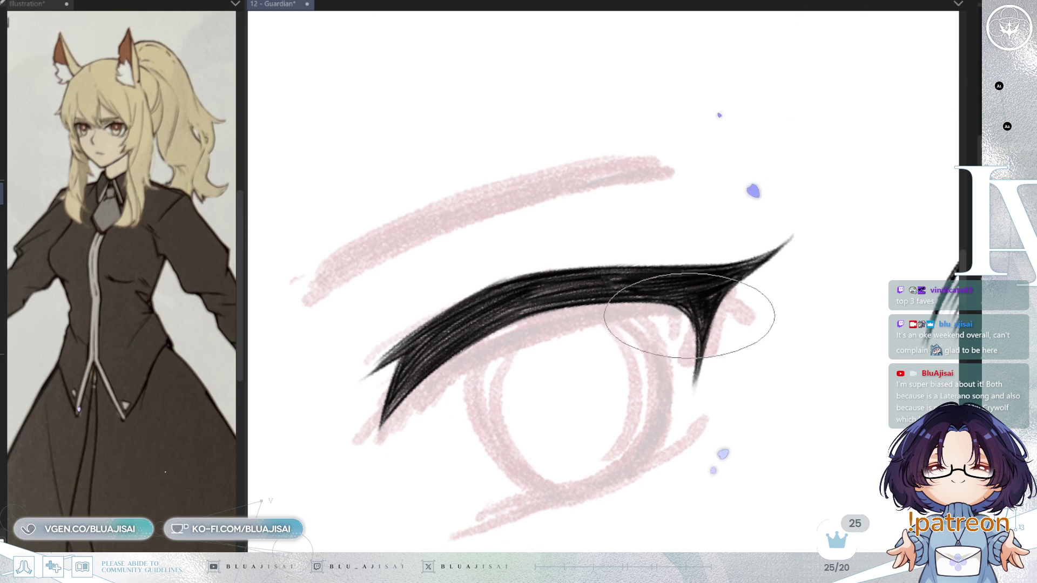
pyautogui.press('h')
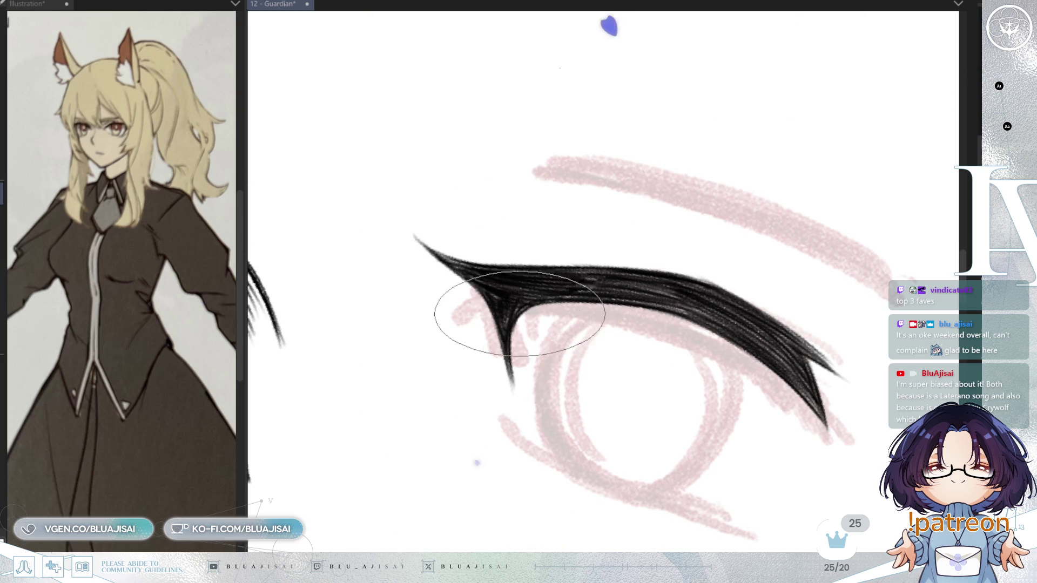
pyautogui.scroll(-2, 540, 308)
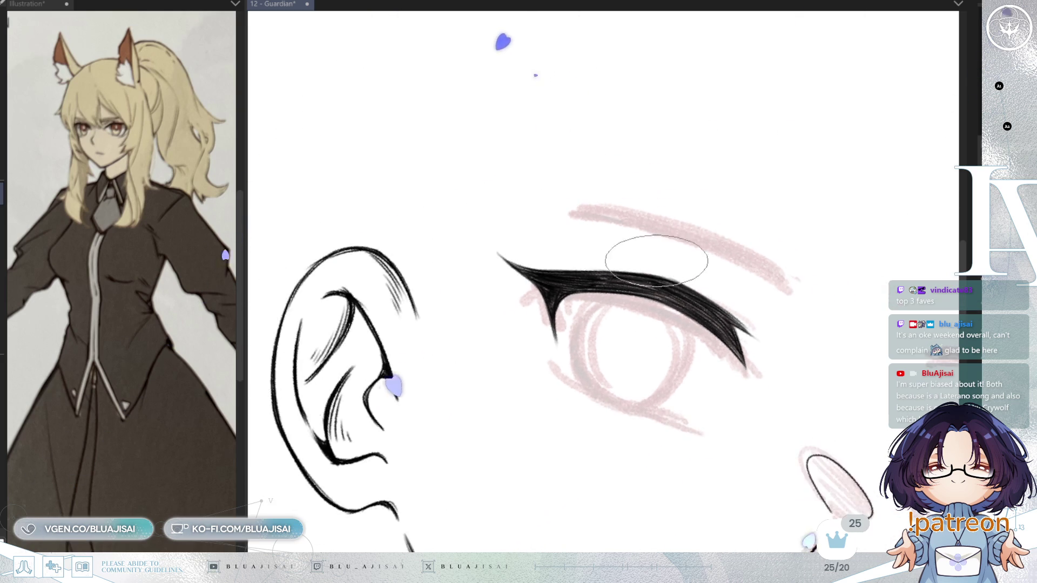
# - Unflip the view, save the Guardian illustration, and re-centre a level view on the eye
pyautogui.scroll(1, 540, 307)
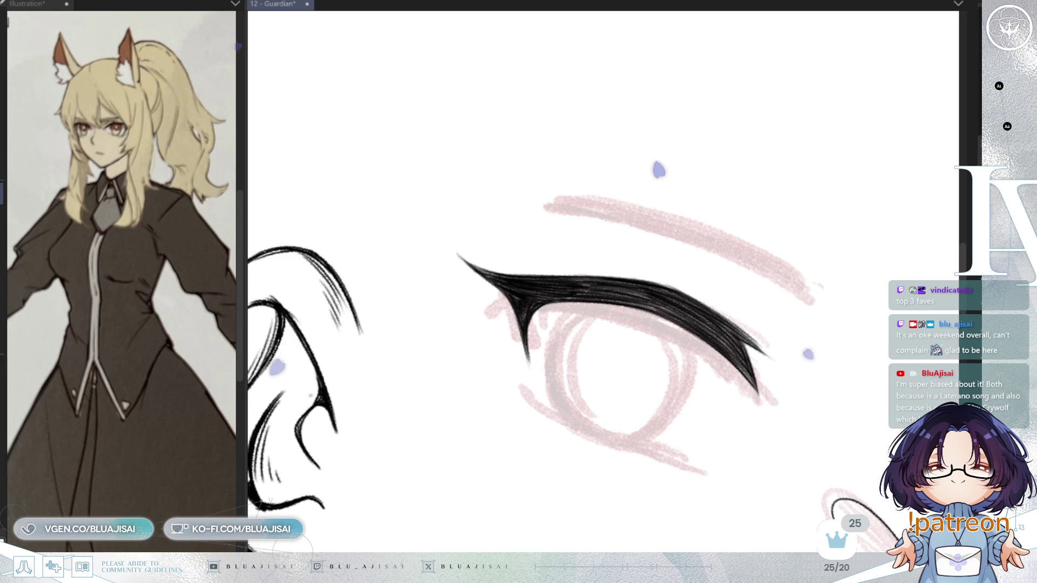
pyautogui.press('h')
pyautogui.scroll(3, 660, 370)
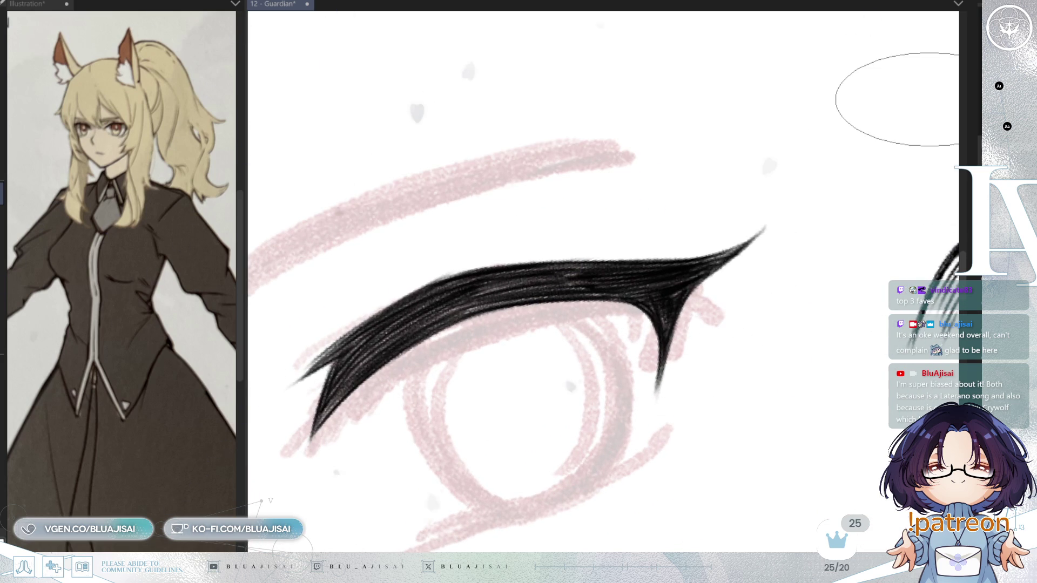
pyautogui.hotkey('ctrl', 's')
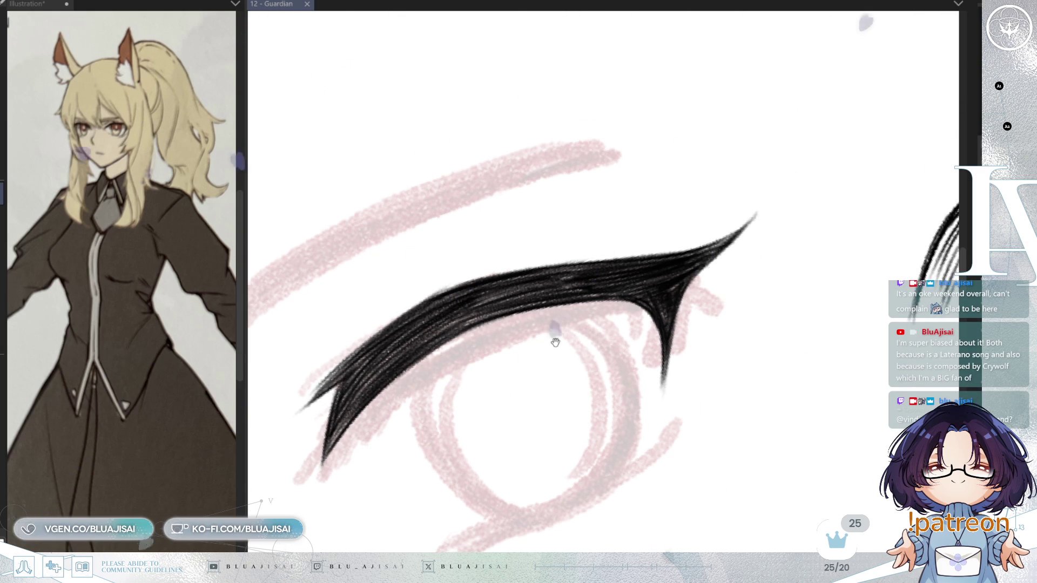
pyautogui.press('^')
pyautogui.scroll(-1, 703, 268)
pyautogui.moveTo(703, 269); pyautogui.dragTo(643, 288)
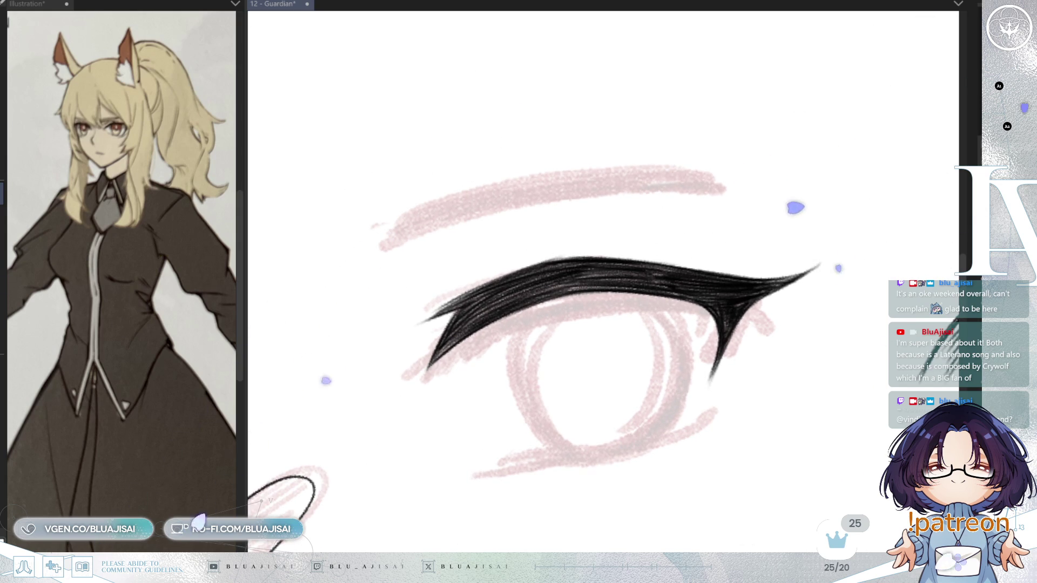
pyautogui.scroll(-1, 839, 214)
pyautogui.scroll(-2, 851, 219)
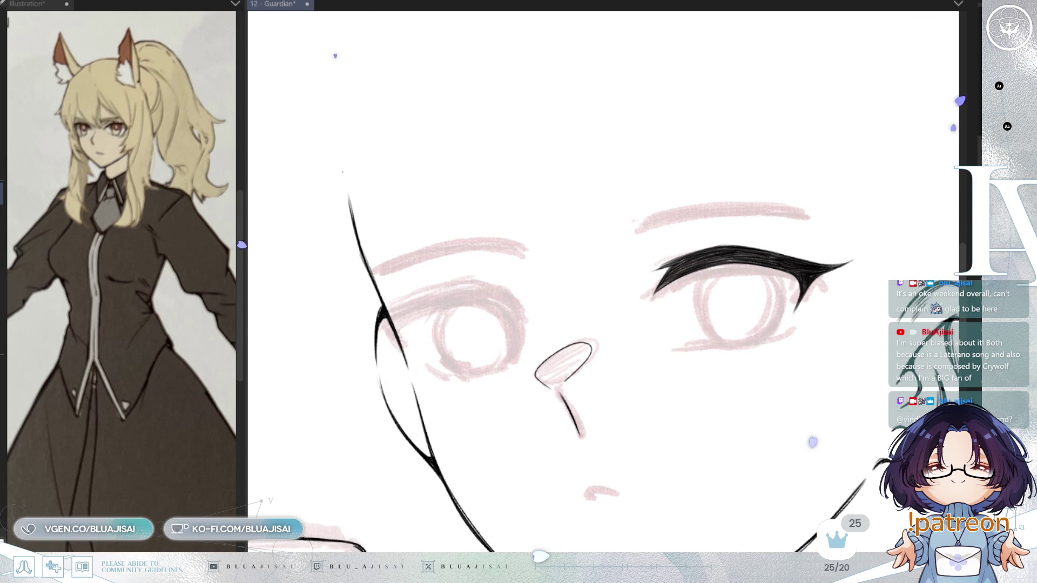
pyautogui.scroll(1, 703, 249)
pyautogui.scroll(1, 827, 208)
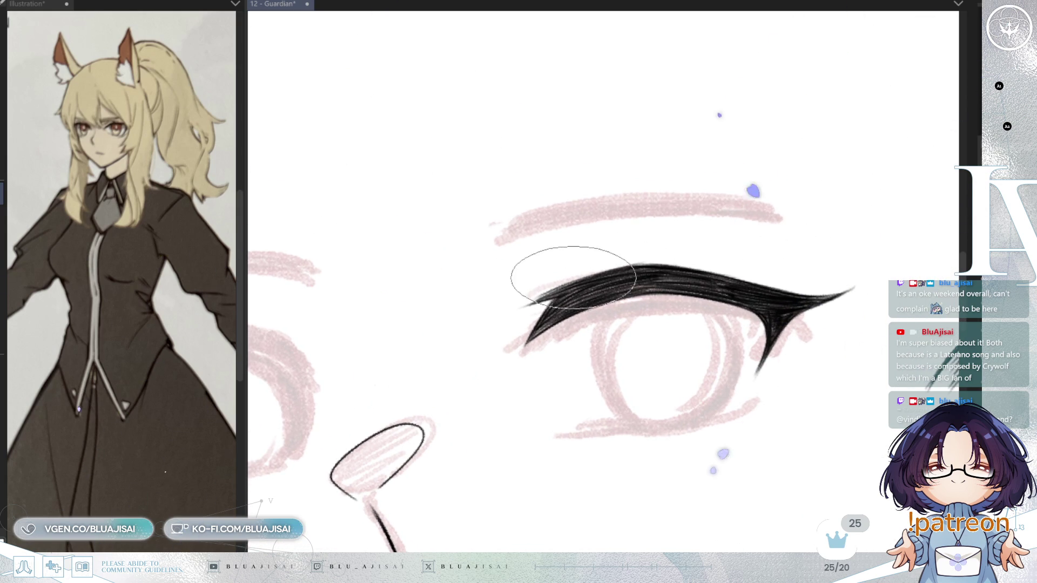
# - Draw two thin lash flicks above the lash line, keeping them after undoing an erase
pyautogui.moveTo(587, 244); pyautogui.dragTo(602, 270)
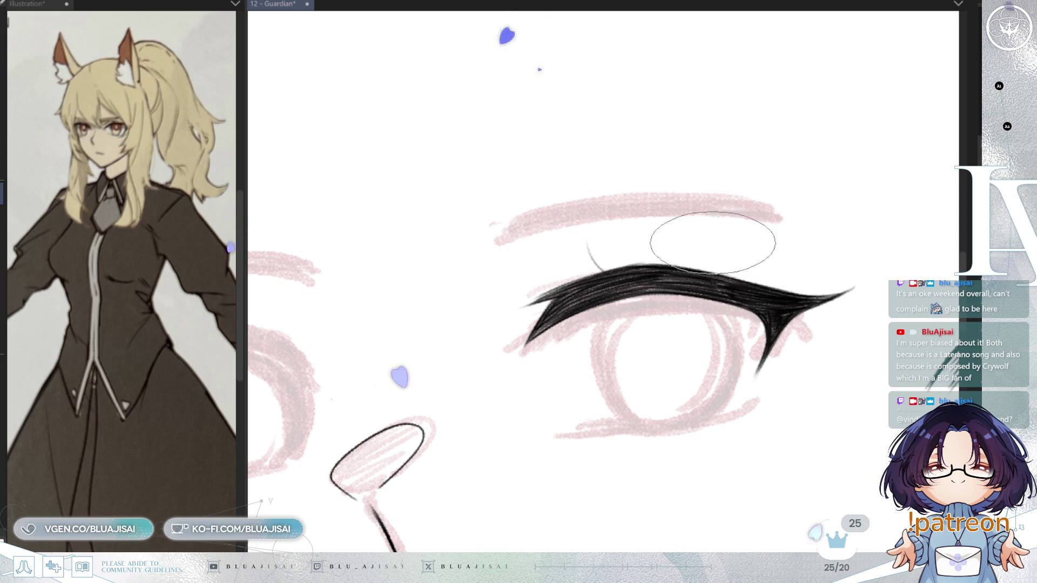
pyautogui.moveTo(708, 246); pyautogui.dragTo(700, 268)
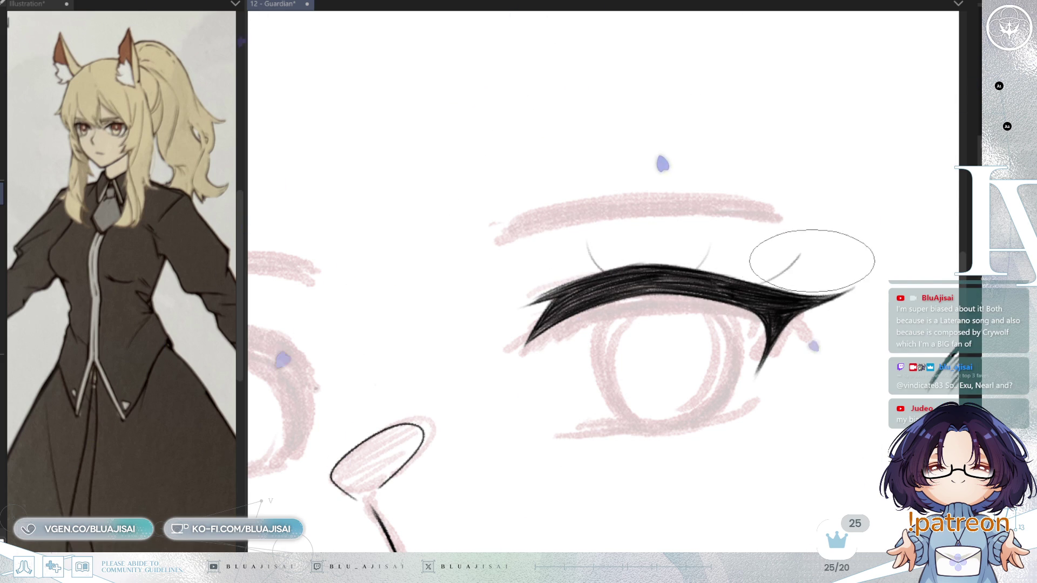
pyautogui.press('h')
pyautogui.press('-')
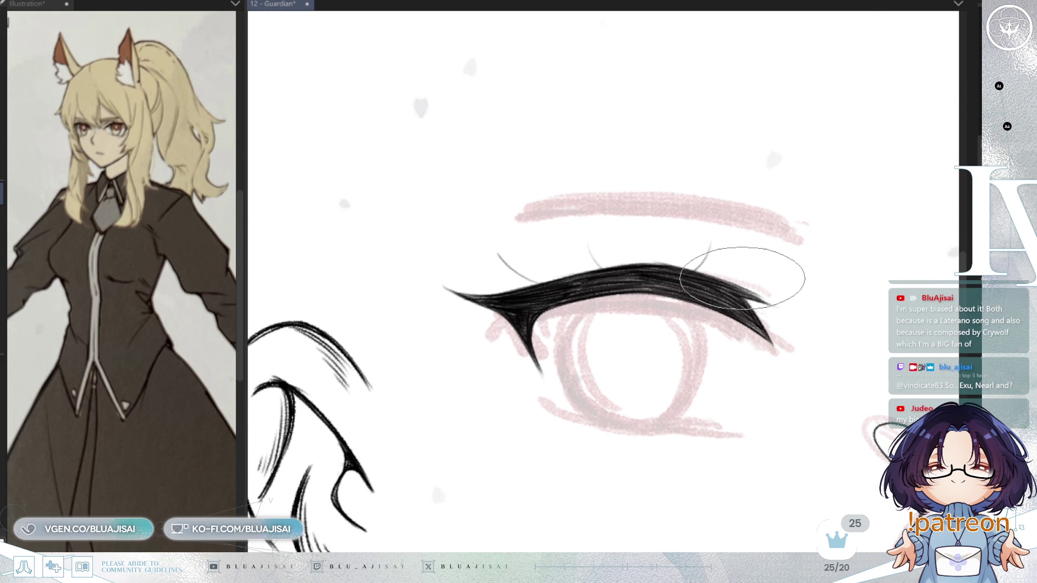
pyautogui.press('-')
pyautogui.press('-')
pyautogui.moveTo(586, 296)
pyautogui.mouseDown()
pyautogui.moveTo(544, 283)
pyautogui.moveTo(539, 270)
pyautogui.moveTo(549, 297)
pyautogui.moveTo(537, 281)
pyautogui.mouseUp()
pyautogui.hotkey('ctrl', 'z')
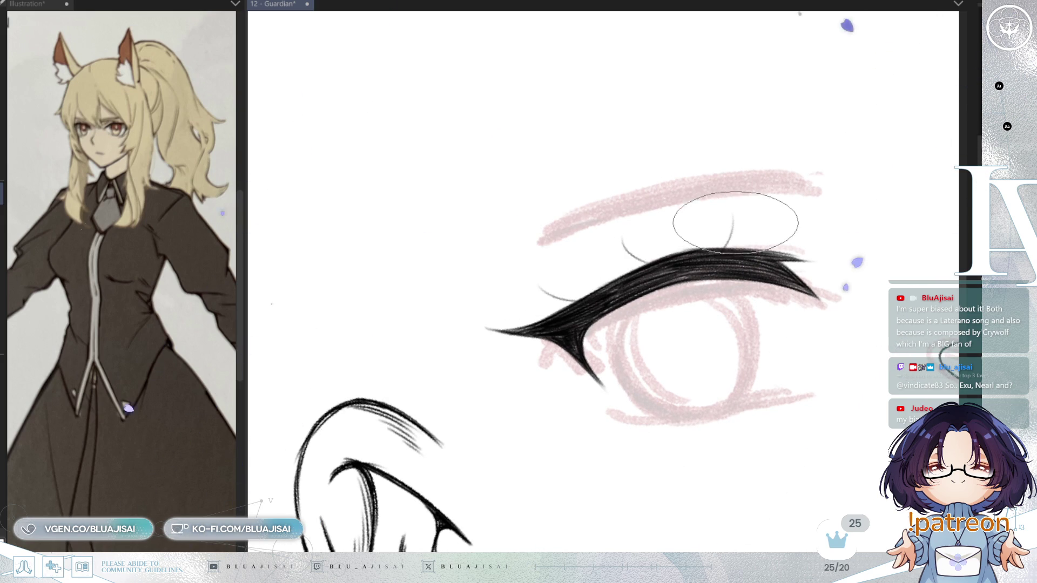
pyautogui.scroll(1, 690, 258)
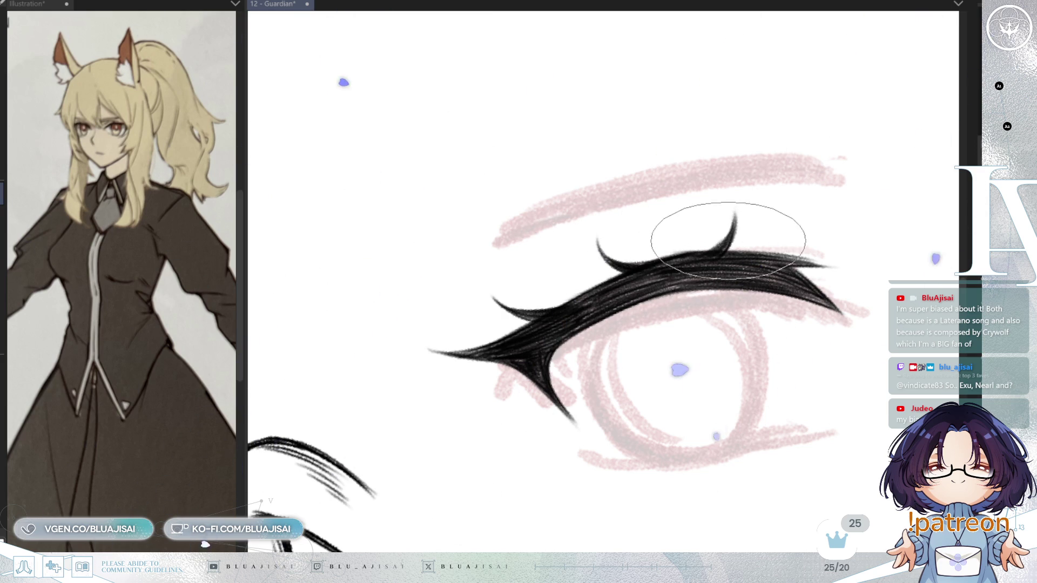
pyautogui.press('-')
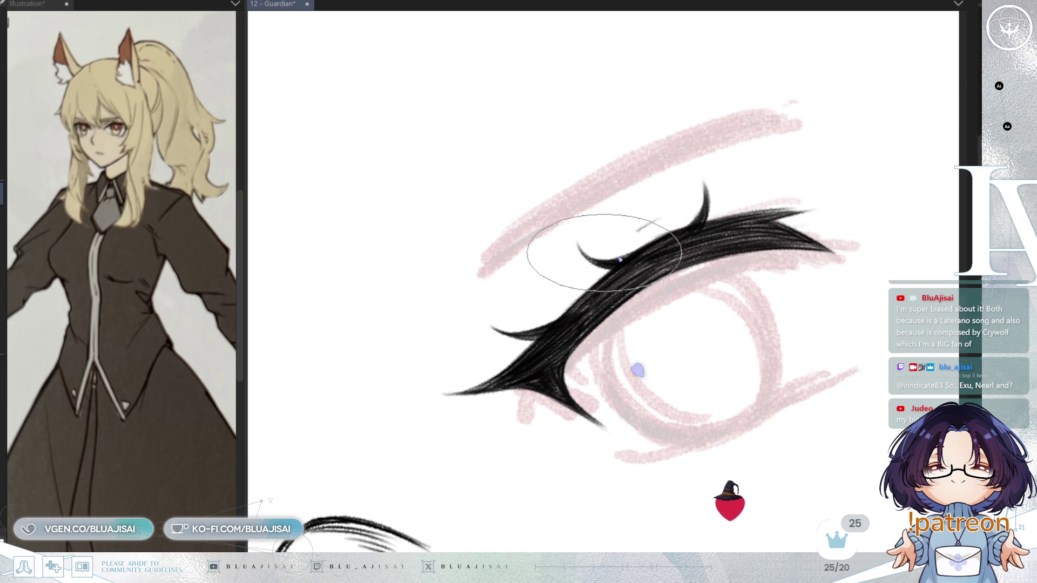
# - Add two thin lash strokes across and above the upper lash
pyautogui.moveTo(661, 216); pyautogui.dragTo(519, 330)
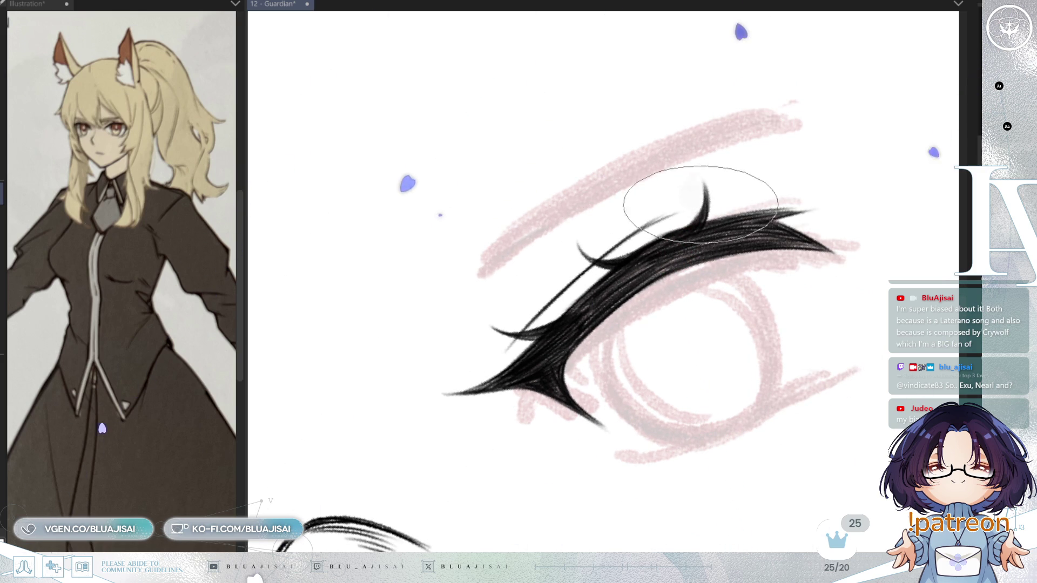
pyautogui.moveTo(676, 209); pyautogui.dragTo(753, 190)
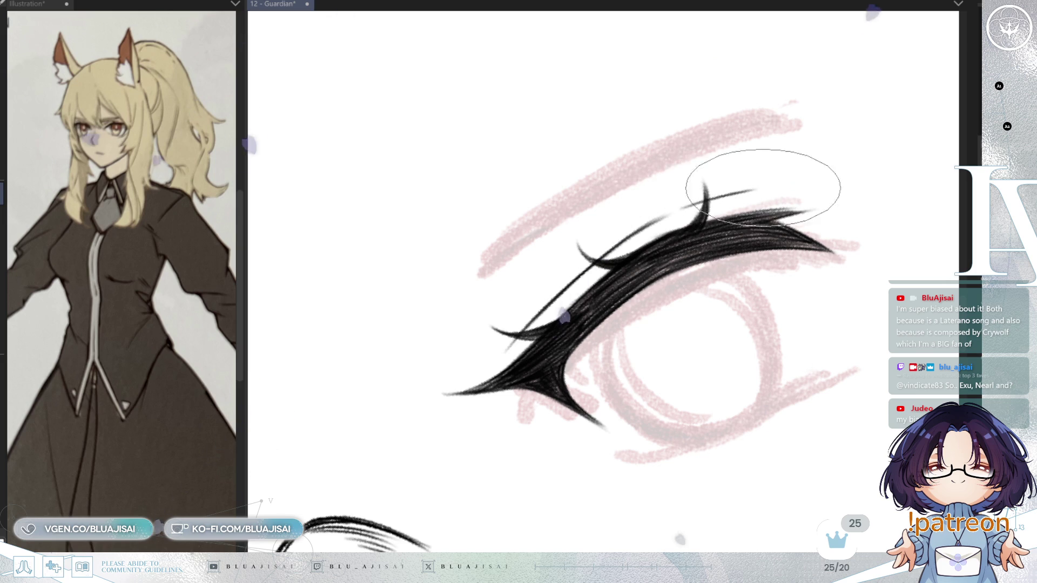
pyautogui.press('h')
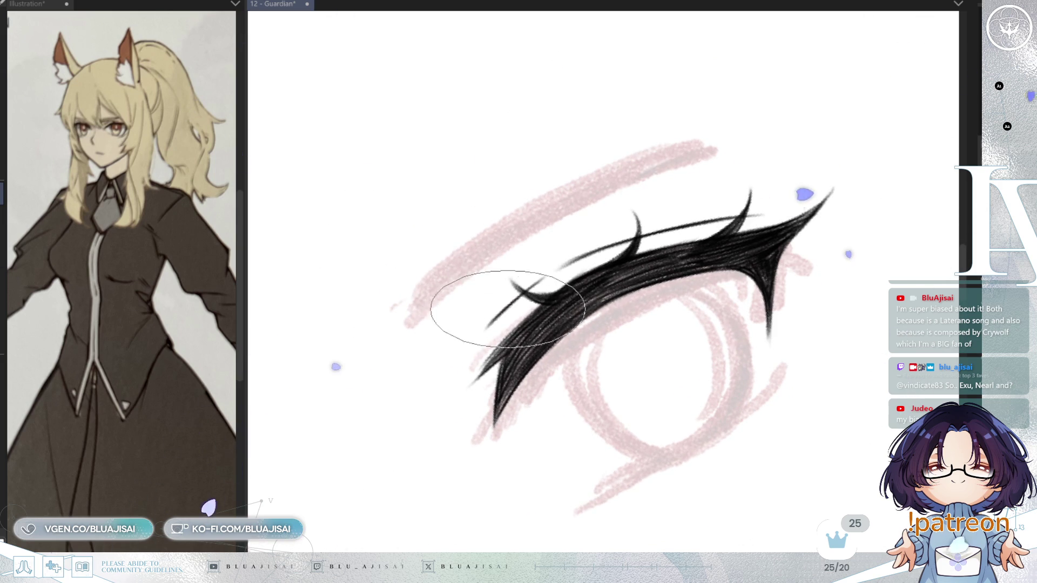
pyautogui.press('-')
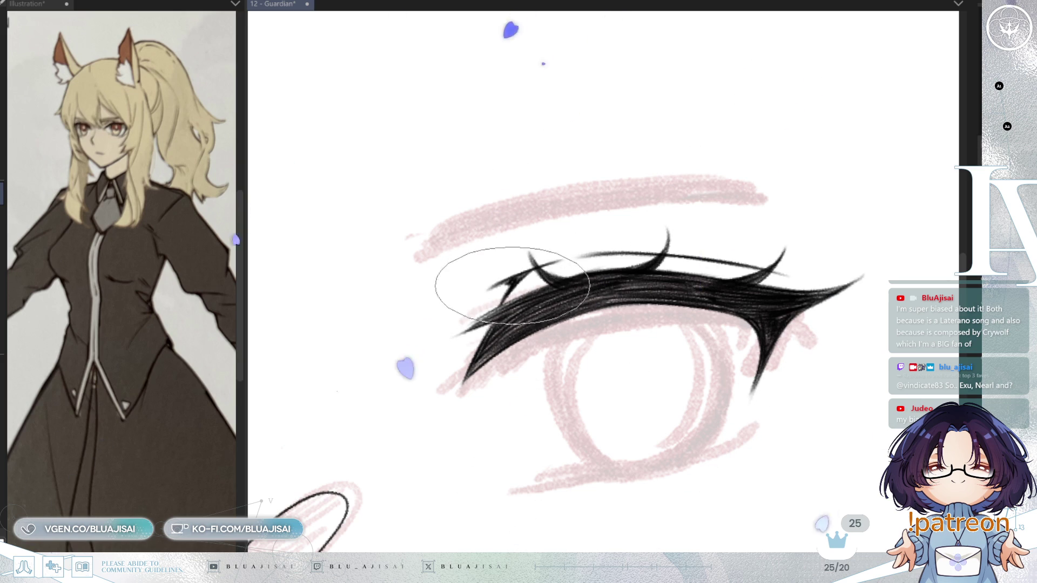
pyautogui.press('-')
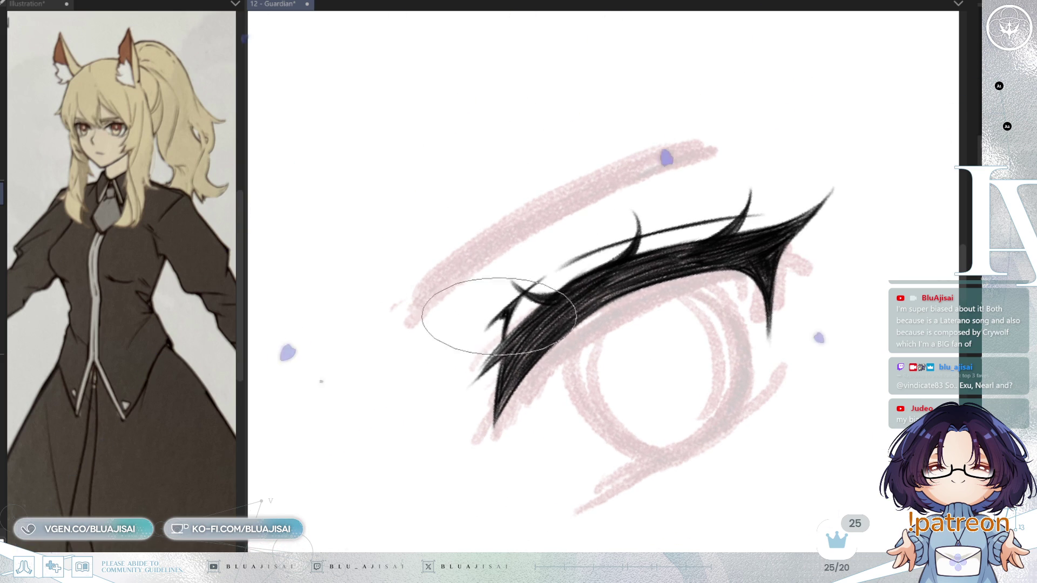
pyautogui.press('-')
# - Erase light streaks along the lash's top edge, then reset and recentre the view on the eye
pyautogui.moveTo(546, 280)
pyautogui.mouseDown()
pyautogui.moveTo(618, 213)
pyautogui.moveTo(567, 254)
pyautogui.moveTo(630, 212)
pyautogui.moveTo(676, 226)
pyautogui.mouseUp()
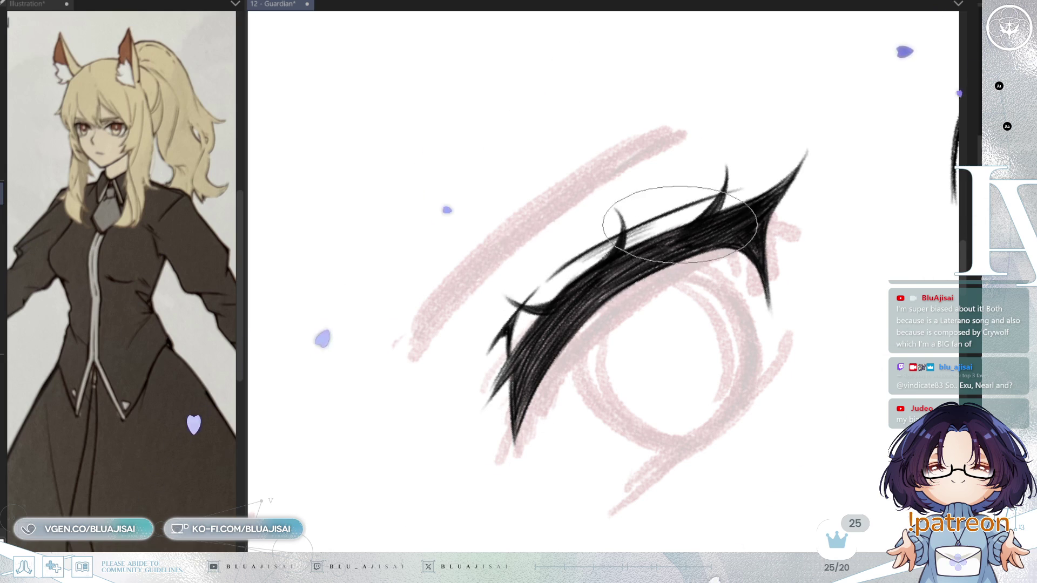
pyautogui.hotkey('ctrl', '0')
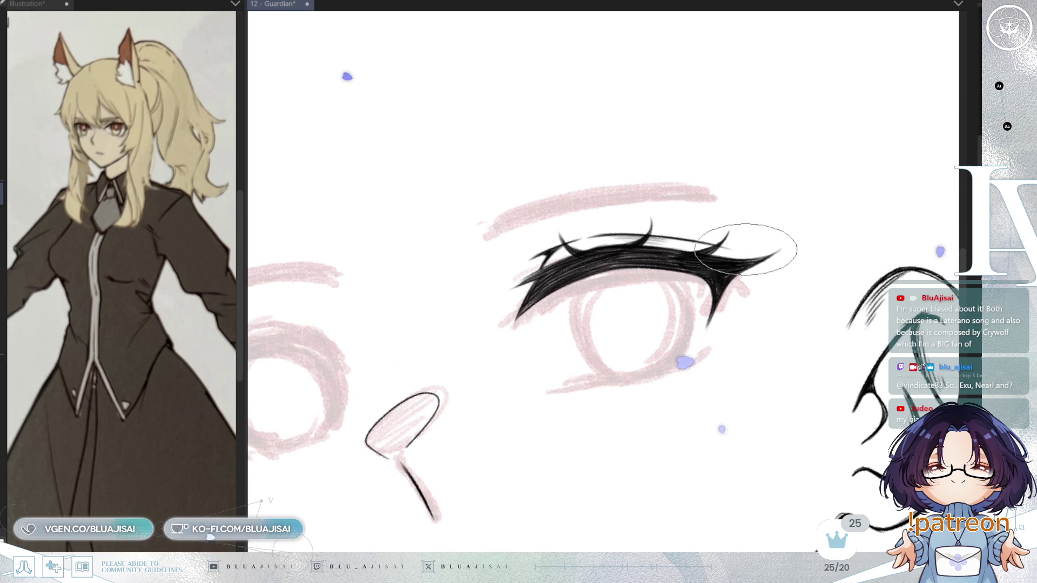
pyautogui.moveTo(797, 123); pyautogui.dragTo(784, 130)
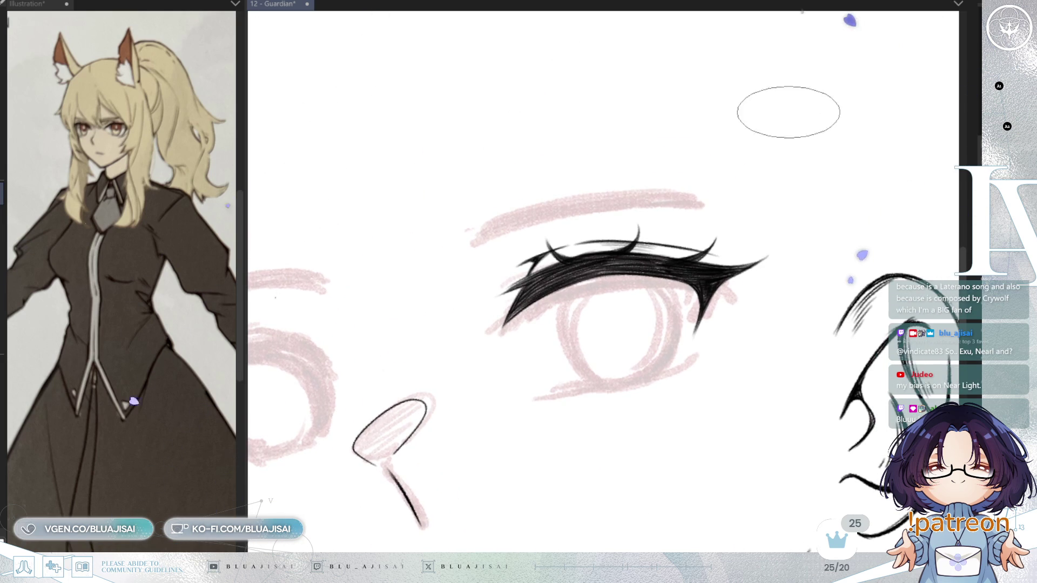
pyautogui.scroll(5, 597, 277)
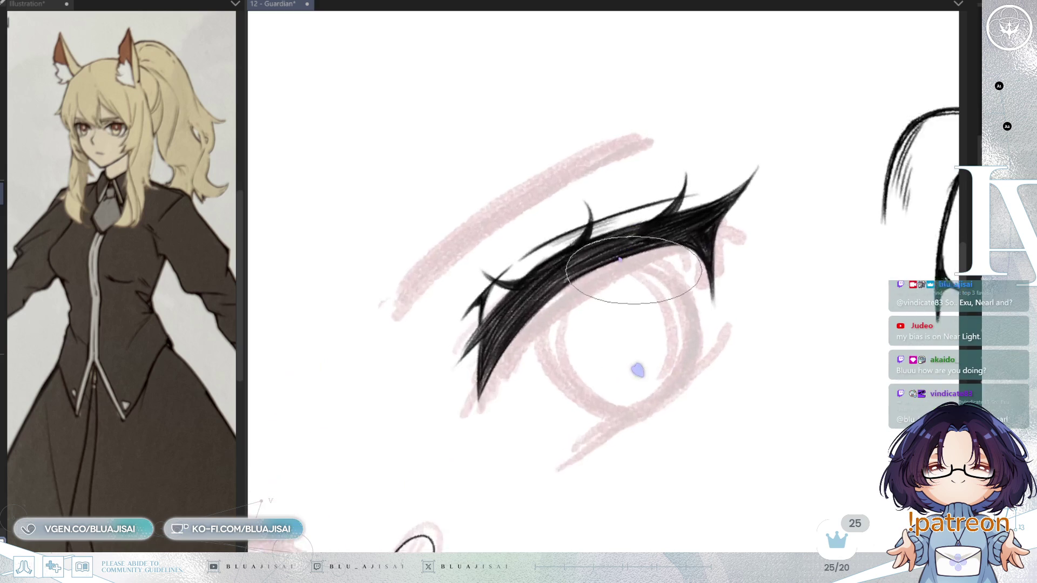
pyautogui.scroll(1, 643, 292)
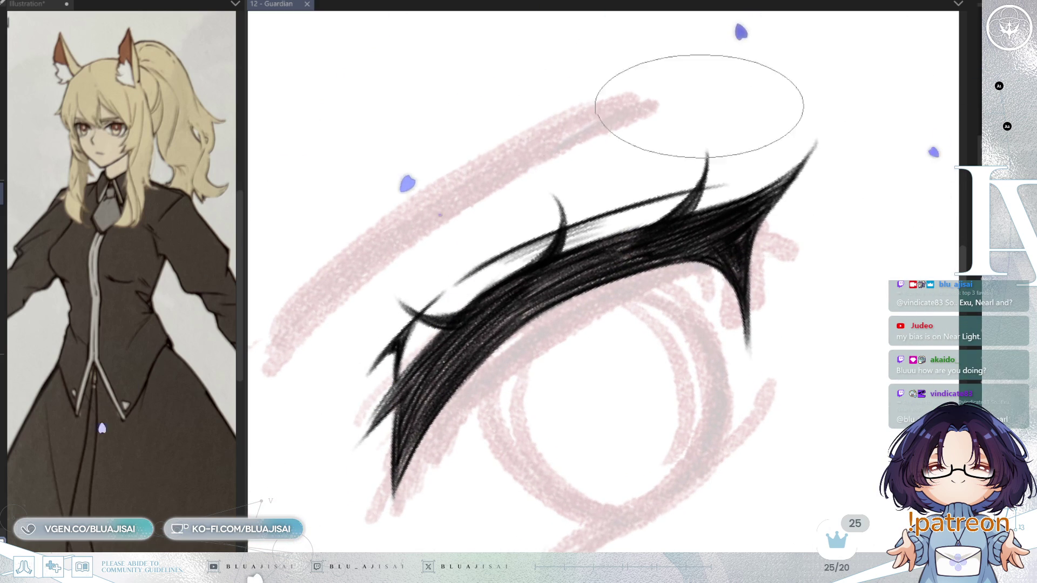
# - Save, lighten streaks through the middle of the lash band, and save again
pyautogui.hotkey('ctrl', 's')
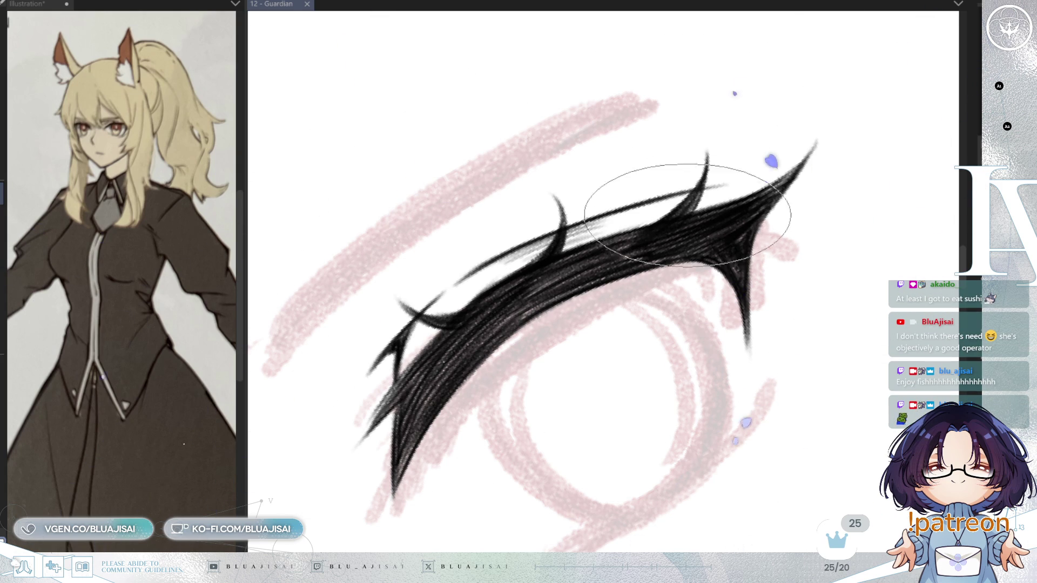
pyautogui.moveTo(695, 193)
pyautogui.mouseDown()
pyautogui.moveTo(556, 277)
pyautogui.moveTo(698, 187)
pyautogui.mouseUp()
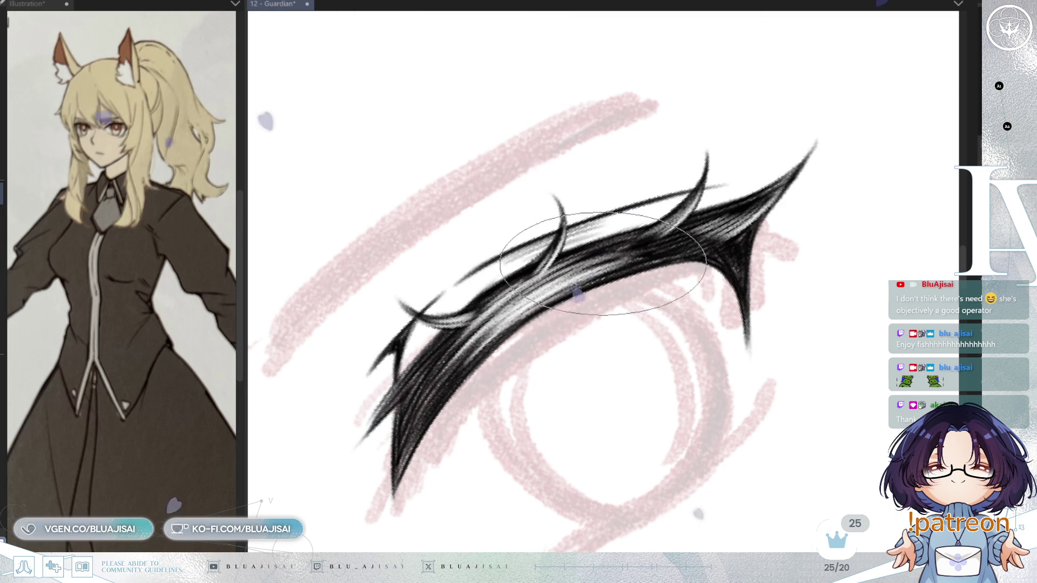
pyautogui.scroll(-5, 684, 247)
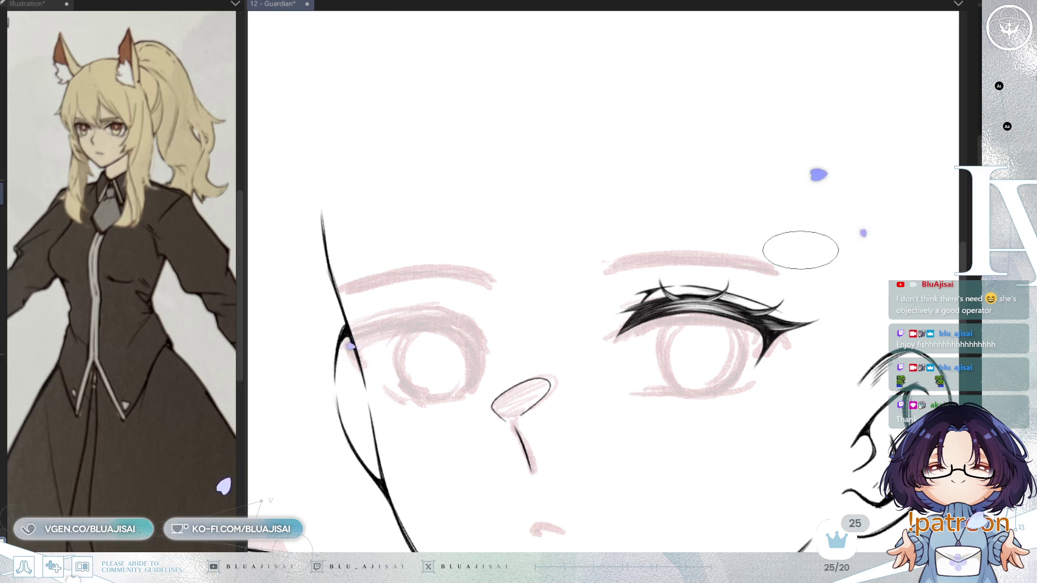
pyautogui.hotkey('ctrl', 's')
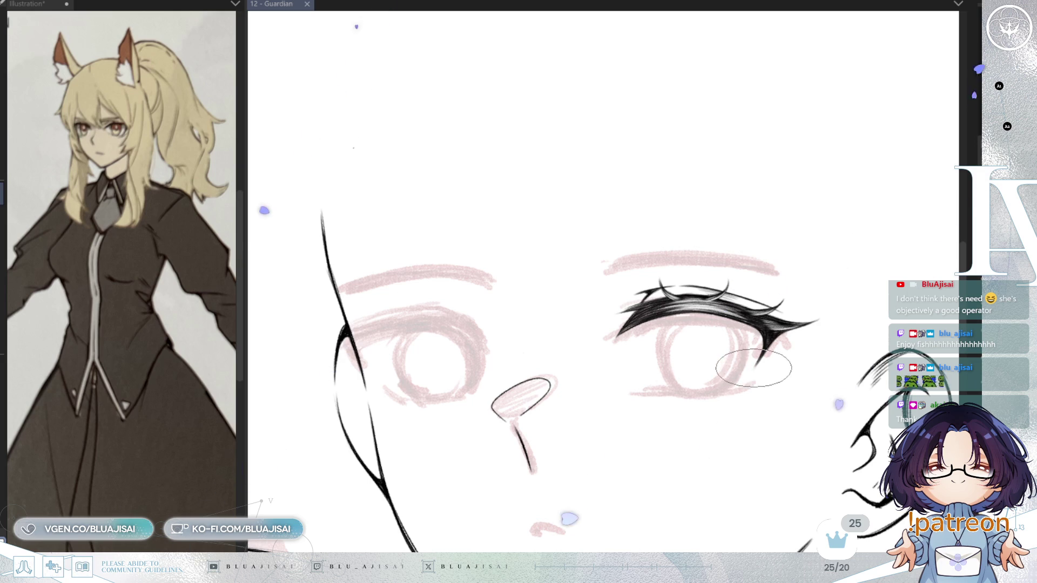
# - Free-transform the upper lash, stretching it slightly downward and to the right
pyautogui.scroll(-2, 778, 351)
pyautogui.scroll(2, 776, 354)
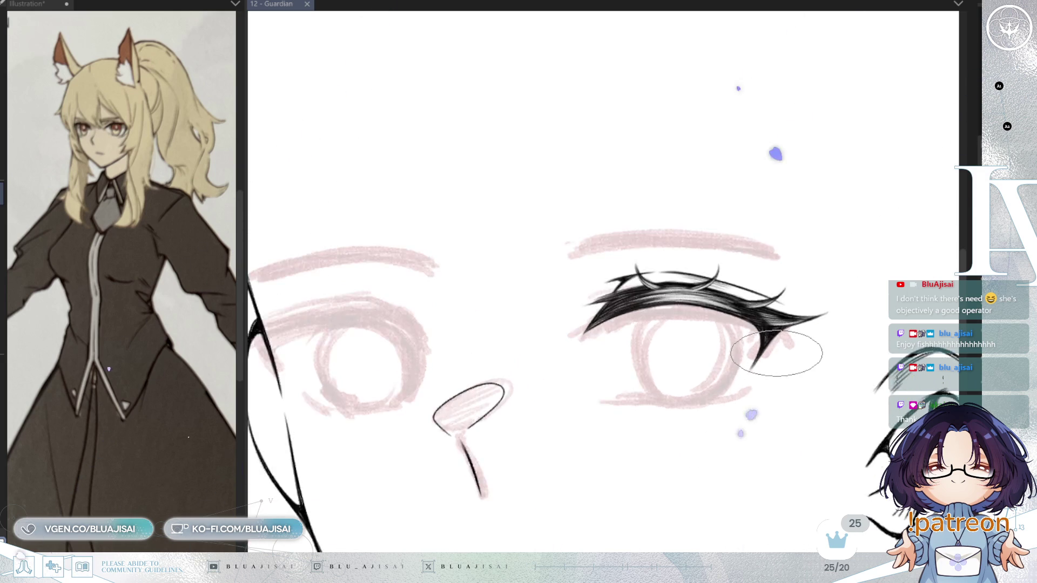
pyautogui.press('h')
pyautogui.hotkey('ctrl', 't')
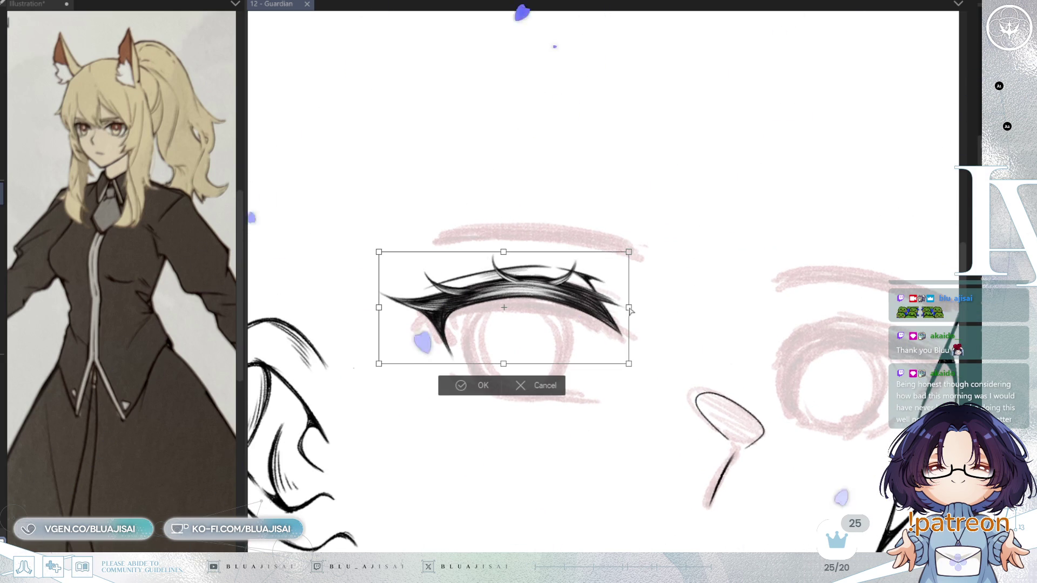
pyautogui.moveTo(503, 363); pyautogui.dragTo(501, 366)
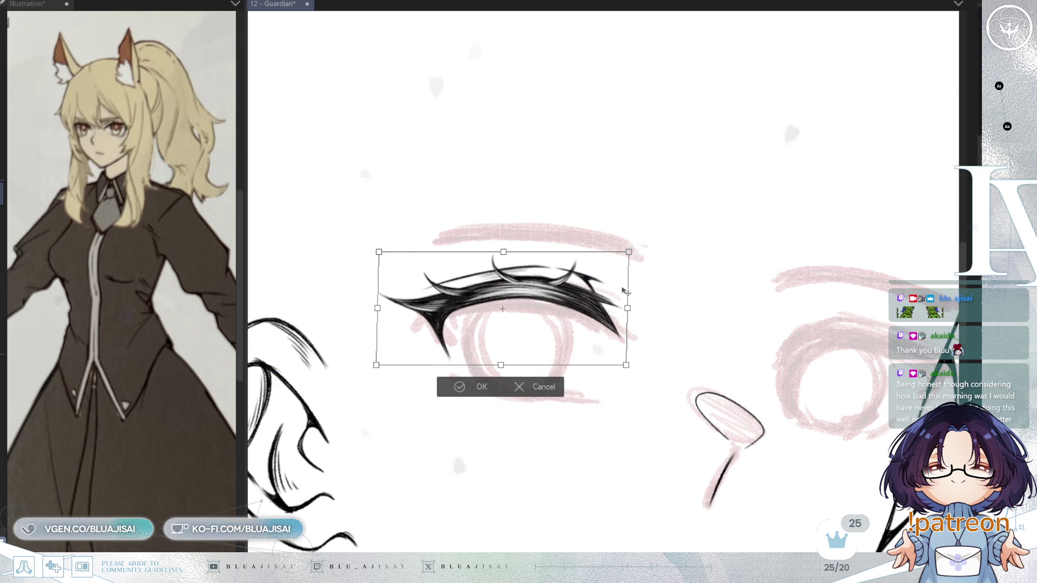
pyautogui.moveTo(628, 312); pyautogui.dragTo(629, 314)
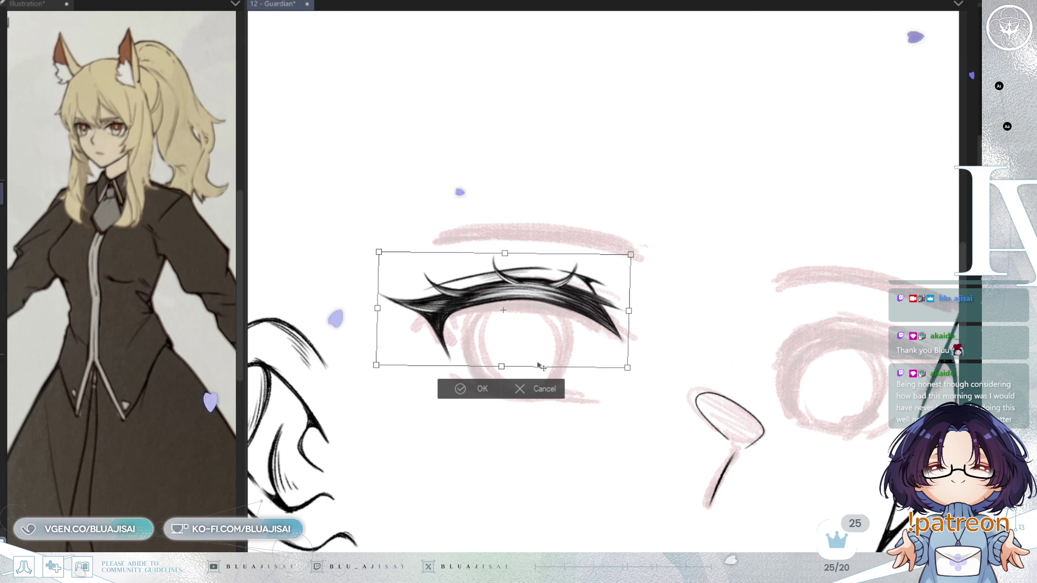
pyautogui.press('Return')
pyautogui.press('^')
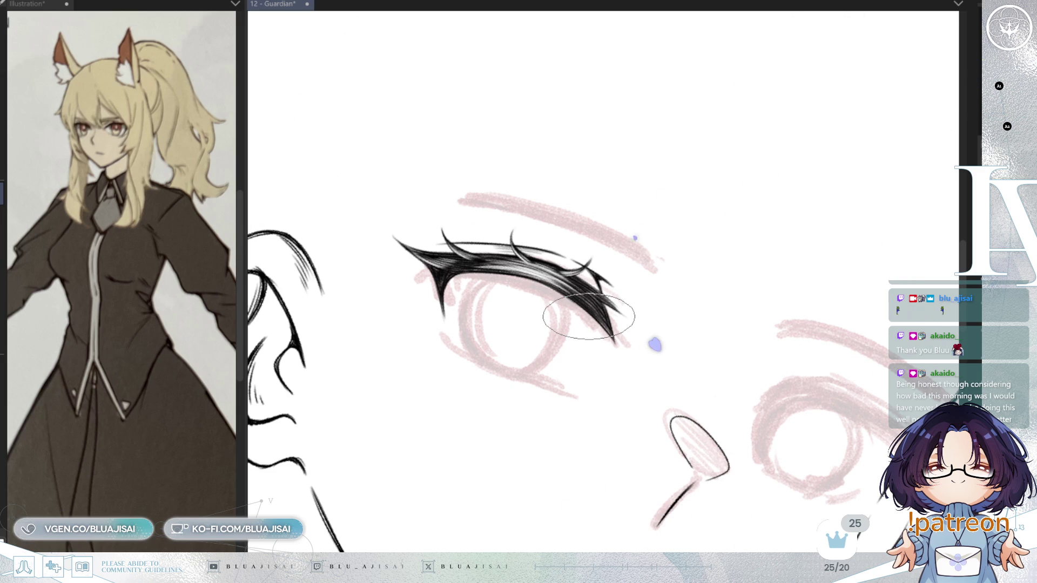
pyautogui.scroll(2, 588, 317)
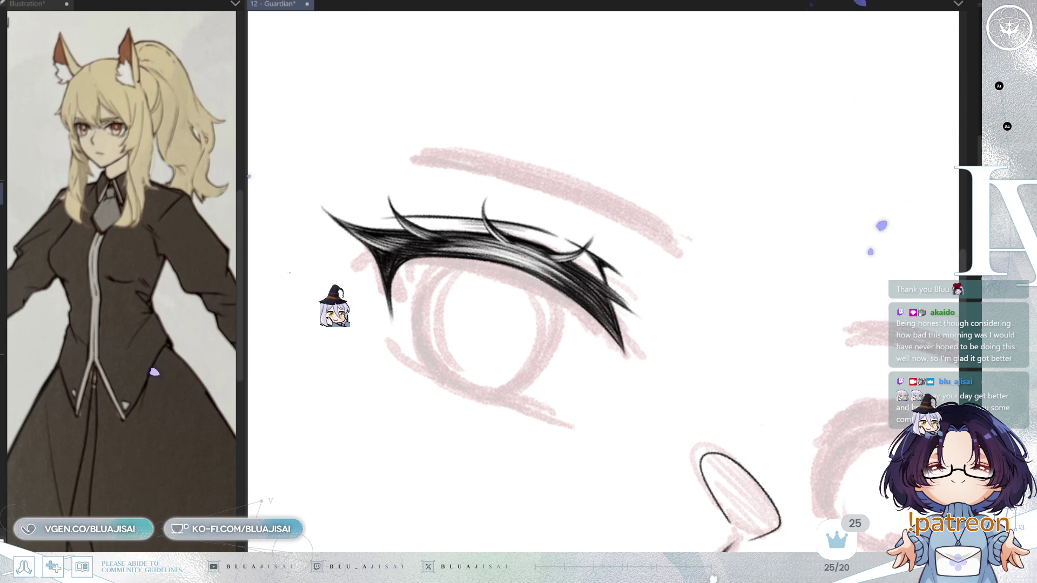
# - Draw a thin lower eyelid stroke along the sketch, then shrink the brush size
pyautogui.press('h')
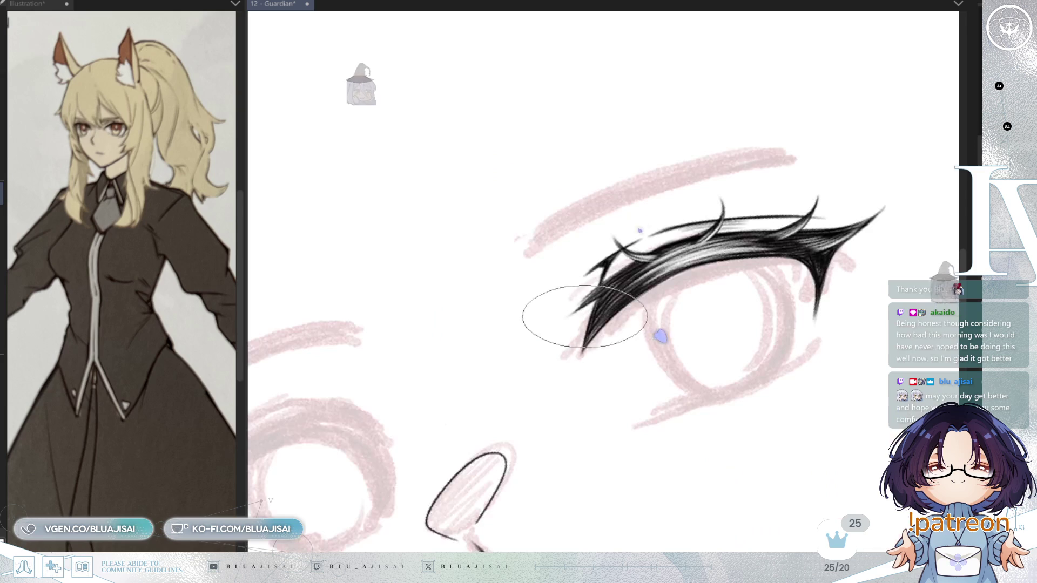
pyautogui.moveTo(705, 371); pyautogui.dragTo(552, 359)
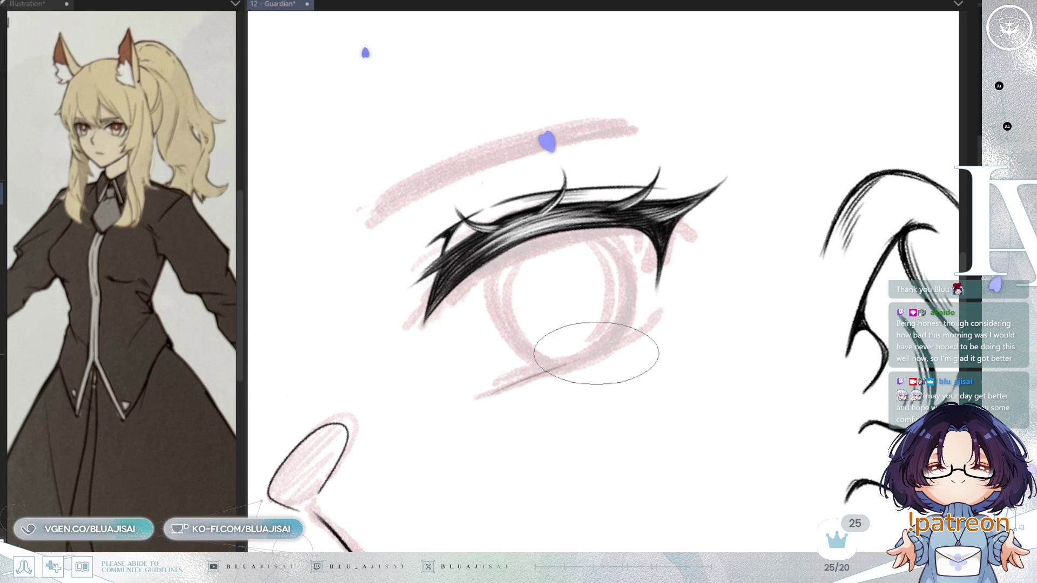
pyautogui.moveTo(491, 390)
pyautogui.mouseDown()
pyautogui.moveTo(610, 349)
pyautogui.moveTo(647, 317)
pyautogui.mouseUp()
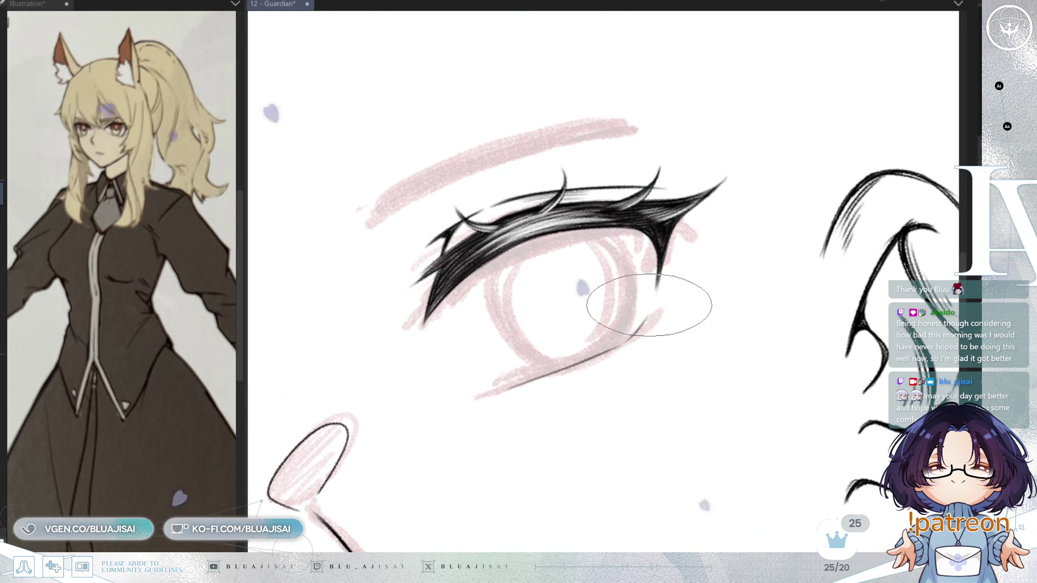
pyautogui.press('^')
pyautogui.press('[')
pyautogui.press('[')
pyautogui.press('[')
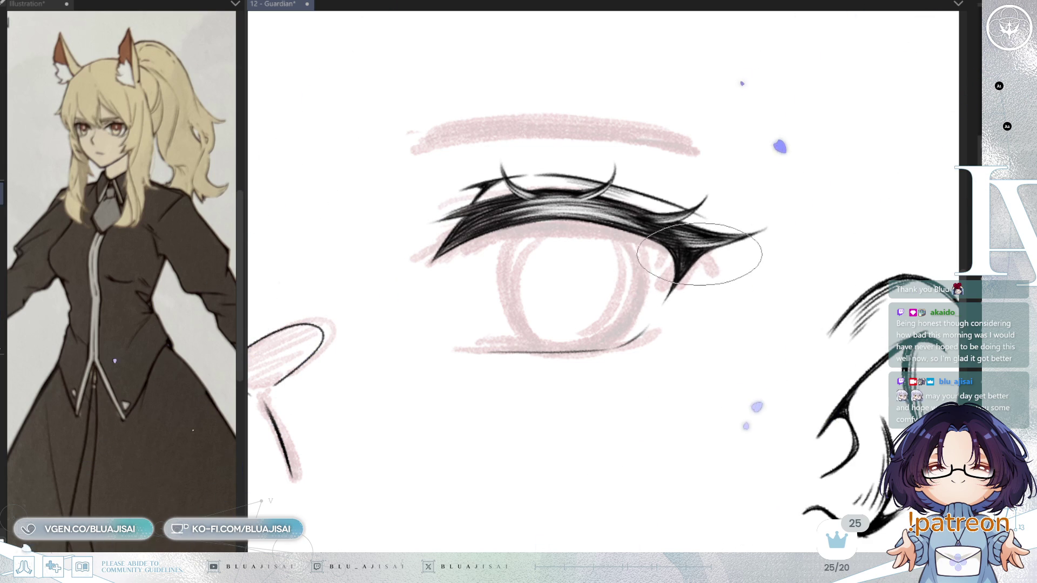
pyautogui.press('Delete')
pyautogui.press('Delete')
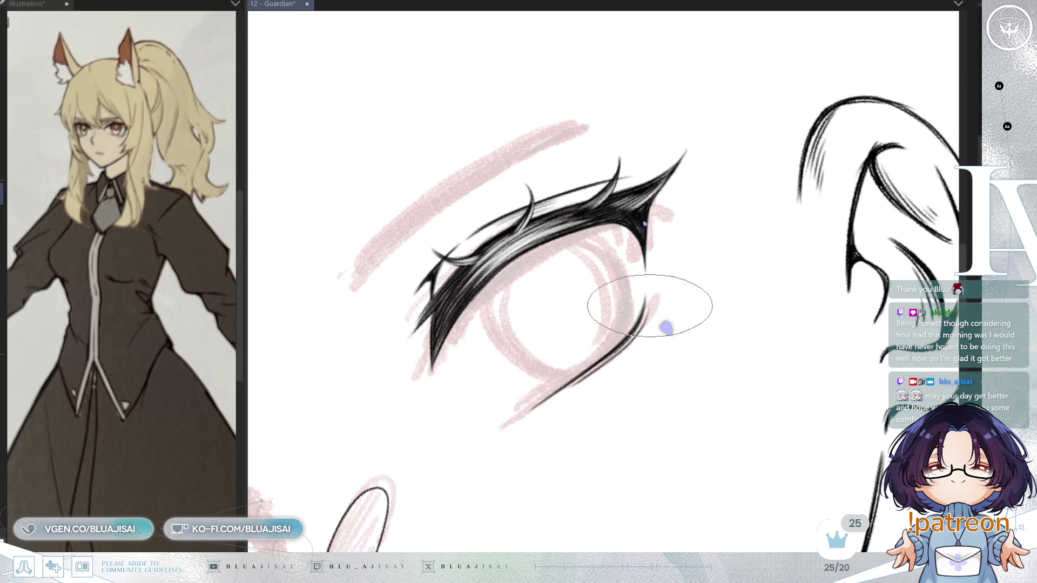
pyautogui.press('-')
pyautogui.press('-')
pyautogui.press('-')
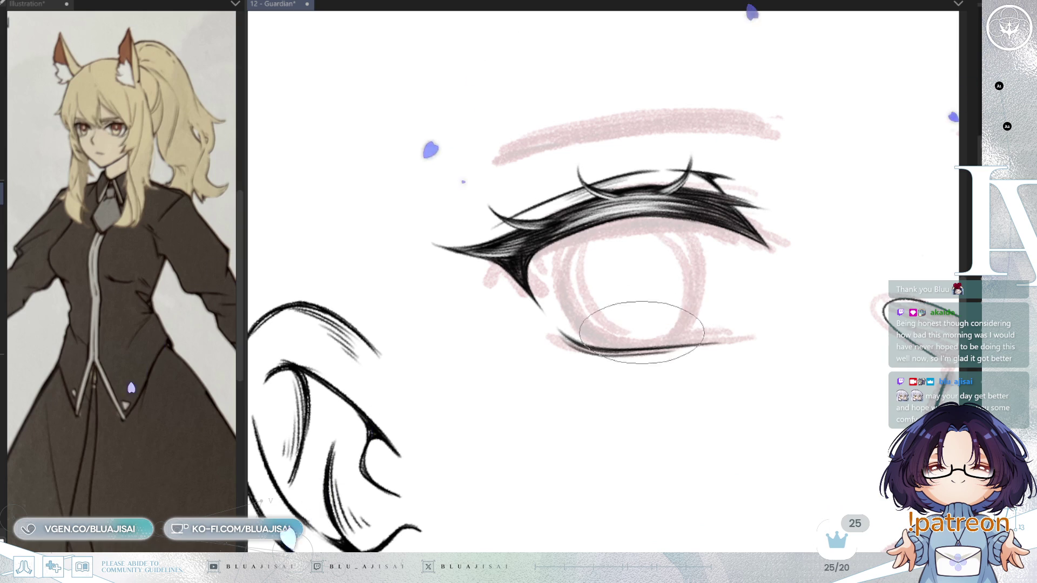
# - Rotate and pan the view onto the lower lash line, then zoom out to check it
pyautogui.press('-')
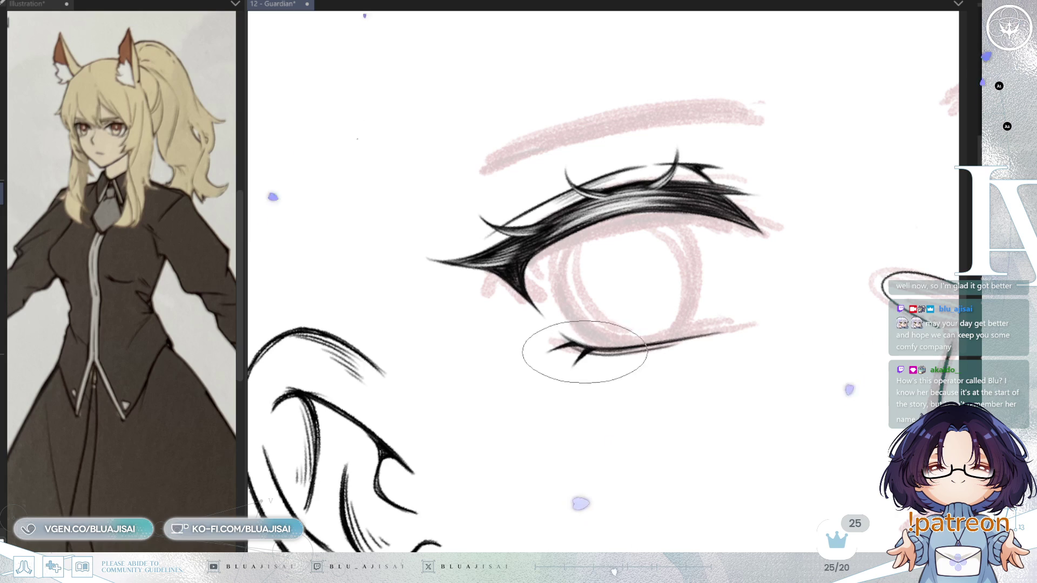
pyautogui.moveTo(795, 237)
pyautogui.mouseDown()
pyautogui.moveTo(694, 278)
pyautogui.moveTo(686, 296)
pyautogui.mouseUp()
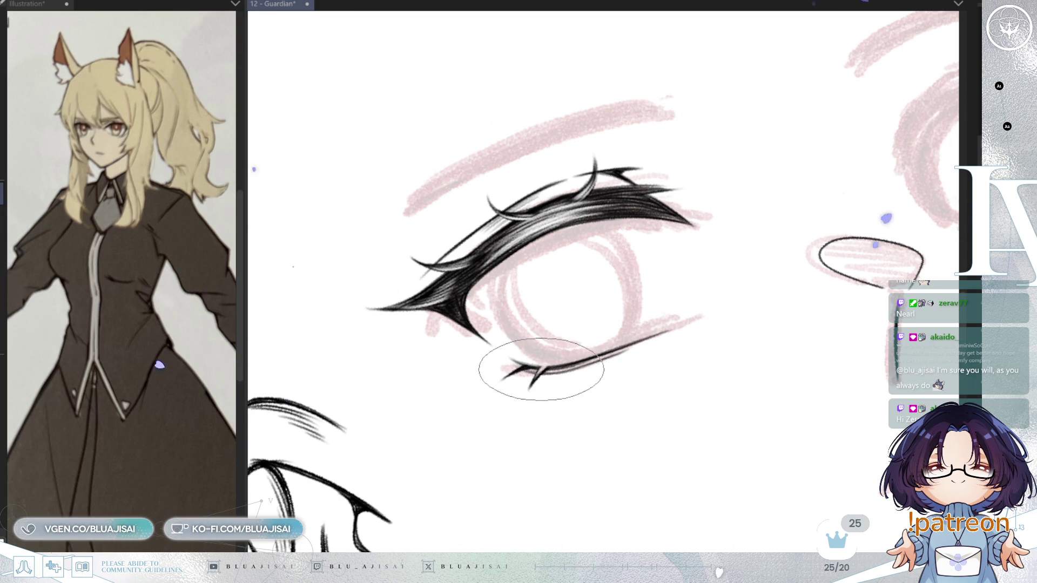
pyautogui.press('^')
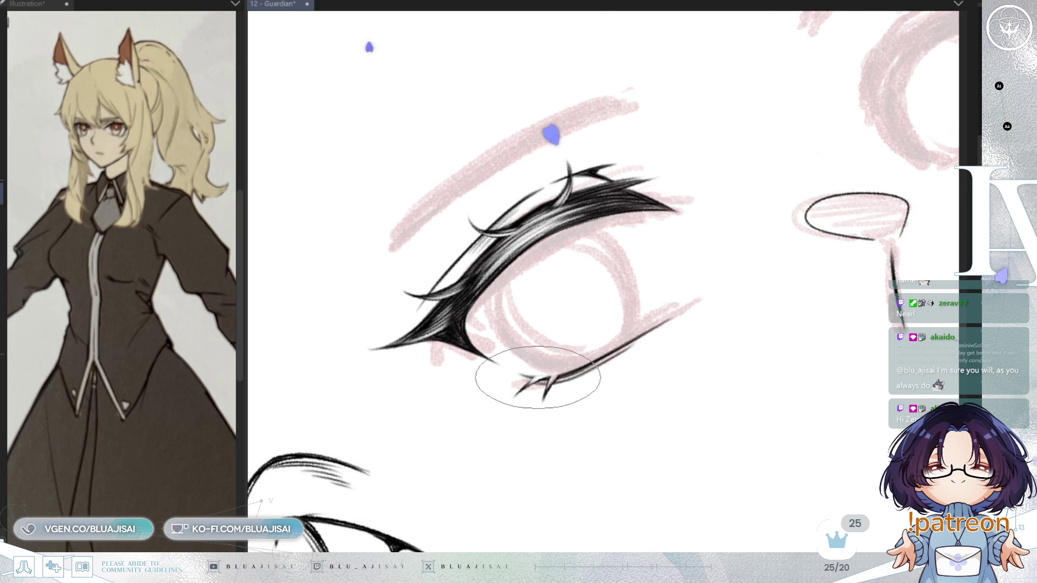
pyautogui.press('-')
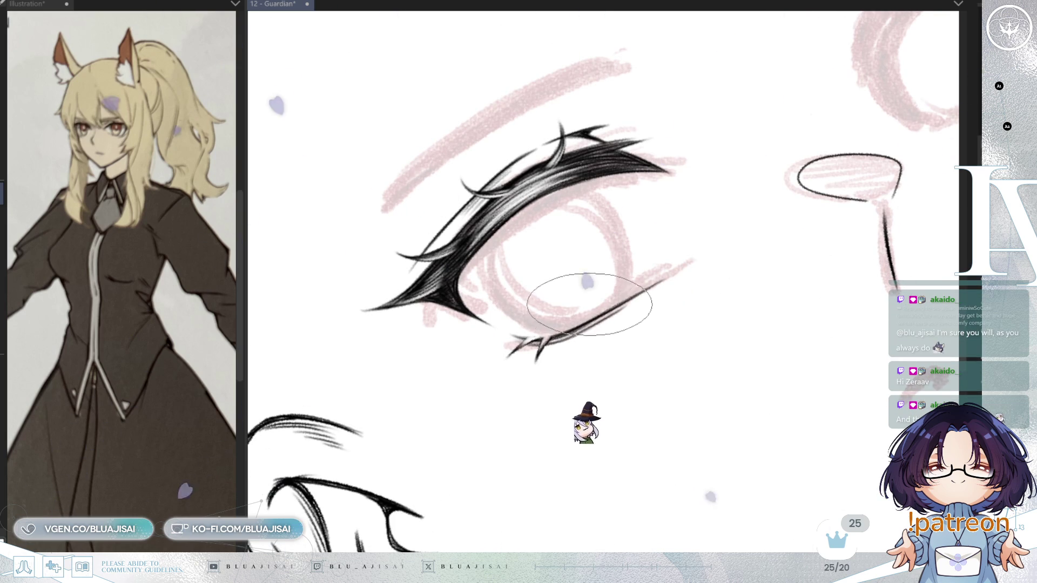
pyautogui.moveTo(590, 362); pyautogui.dragTo(591, 340)
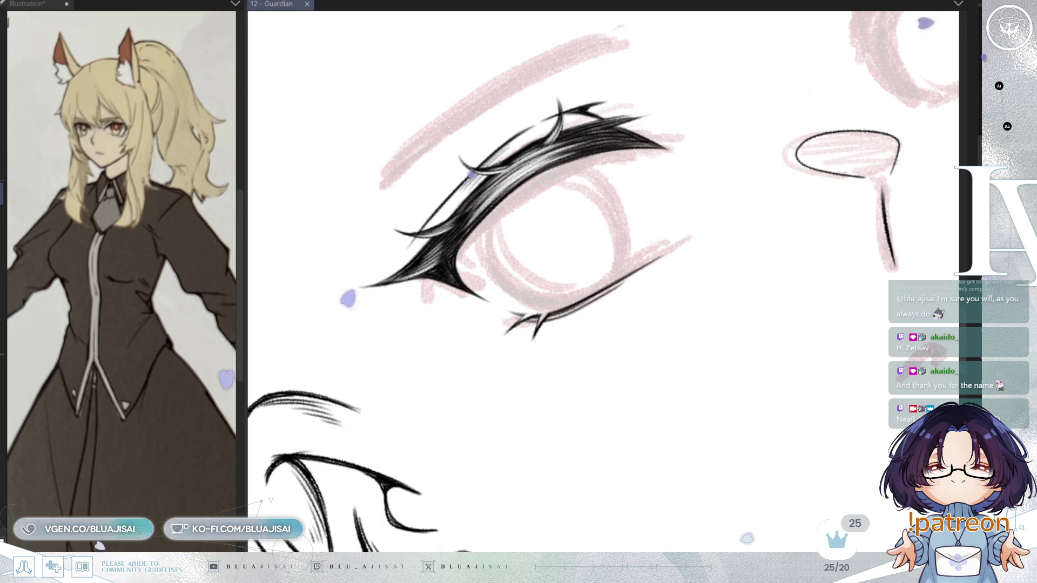
pyautogui.scroll(-2, 556, 297)
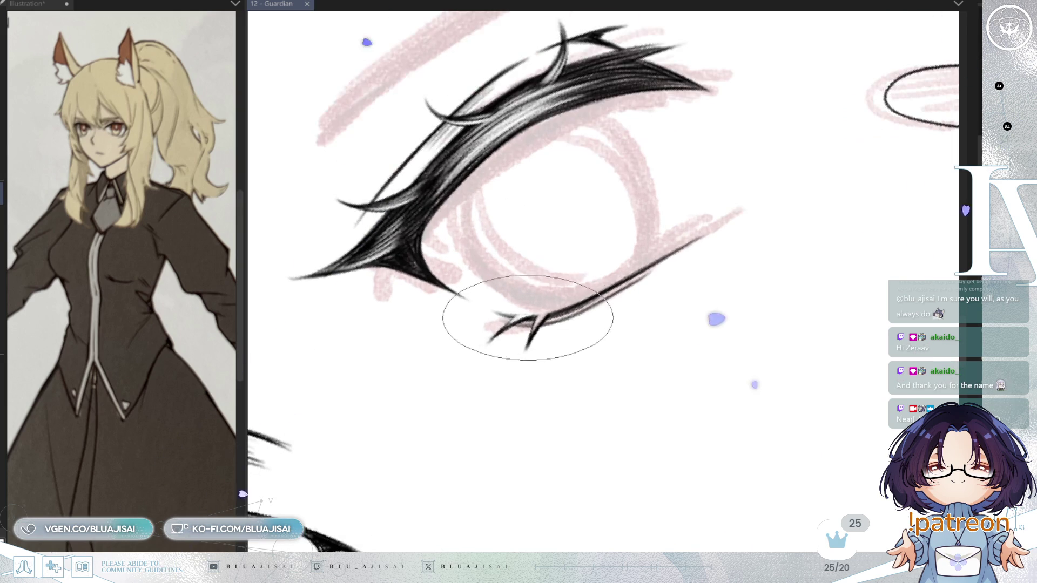
pyautogui.scroll(-3, 497, 347)
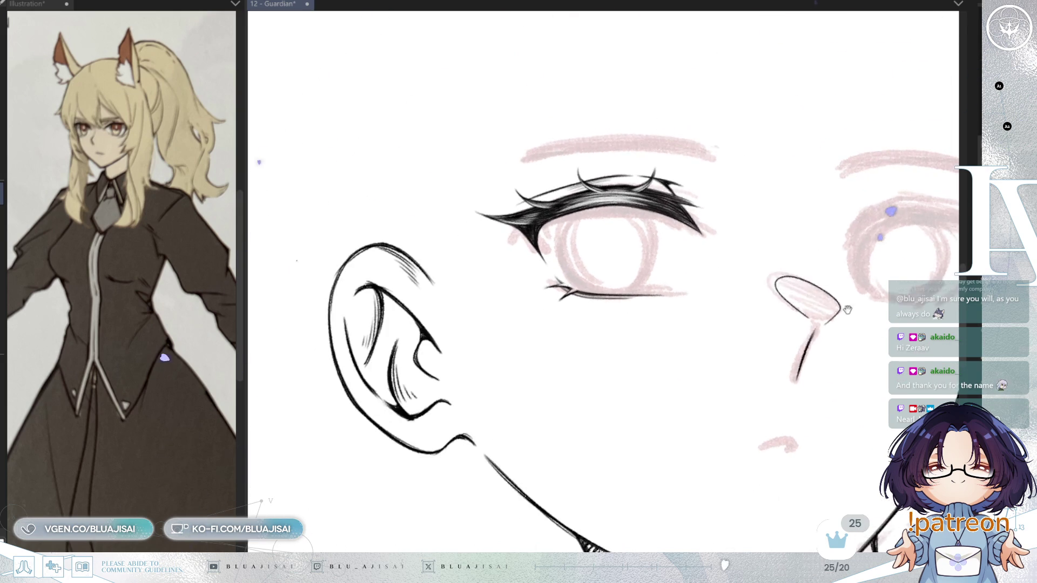
# - Skew the selected lower eyelid, raising its outer end and lowering its inner end slightly
pyautogui.moveTo(769, 235); pyautogui.dragTo(802, 279)
pyautogui.press('h')
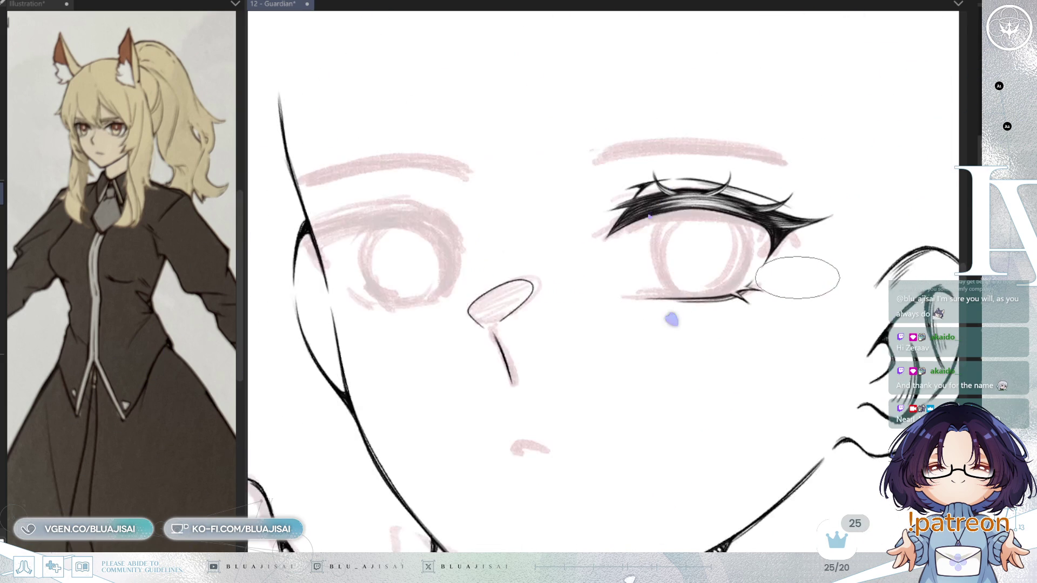
pyautogui.scroll(3, 672, 303)
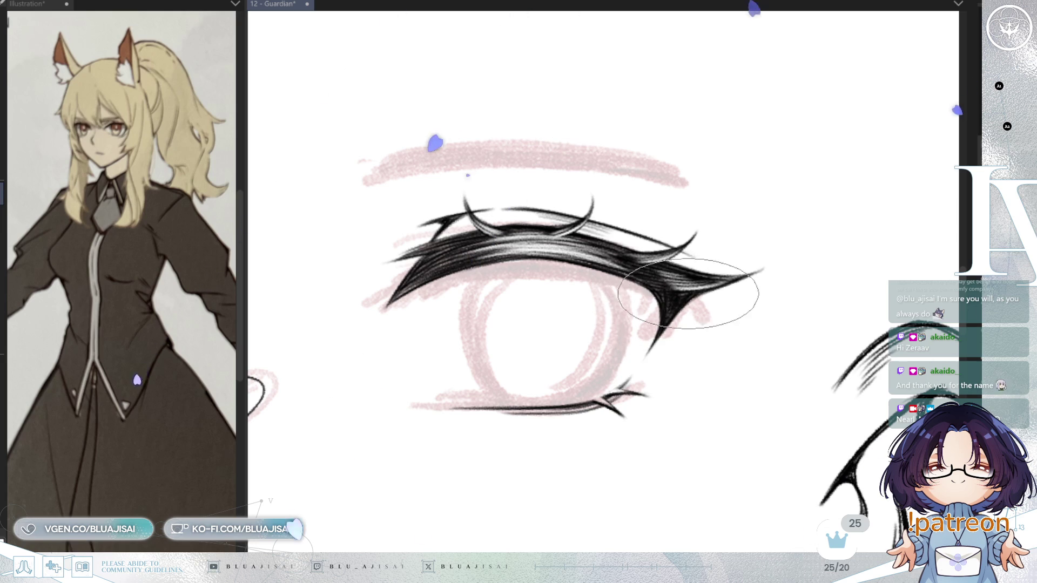
pyautogui.scroll(-1, 764, 266)
pyautogui.scroll(-2, 763, 262)
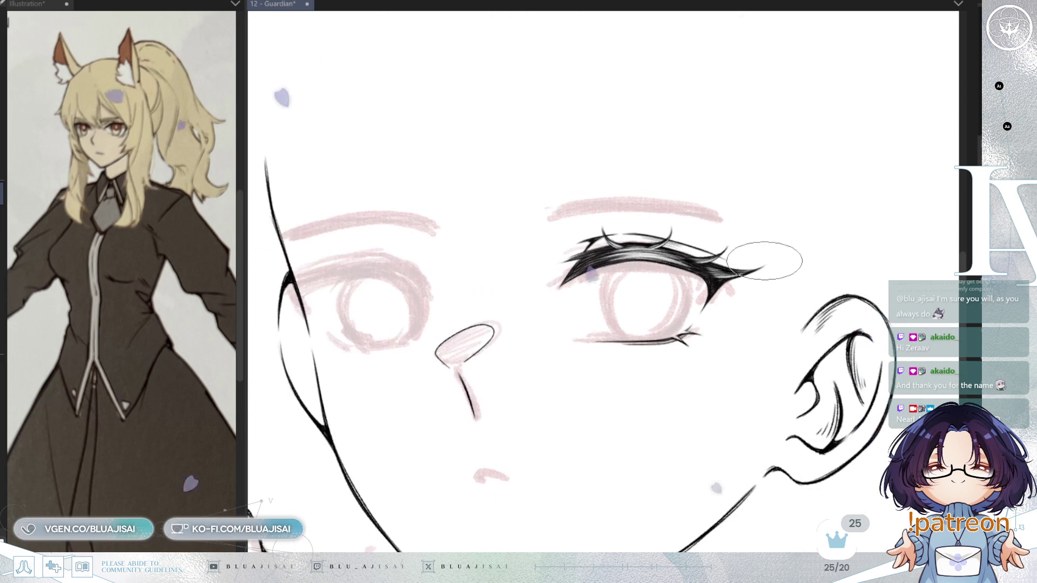
pyautogui.moveTo(799, 250); pyautogui.dragTo(783, 310)
pyautogui.scroll(-1, 705, 289)
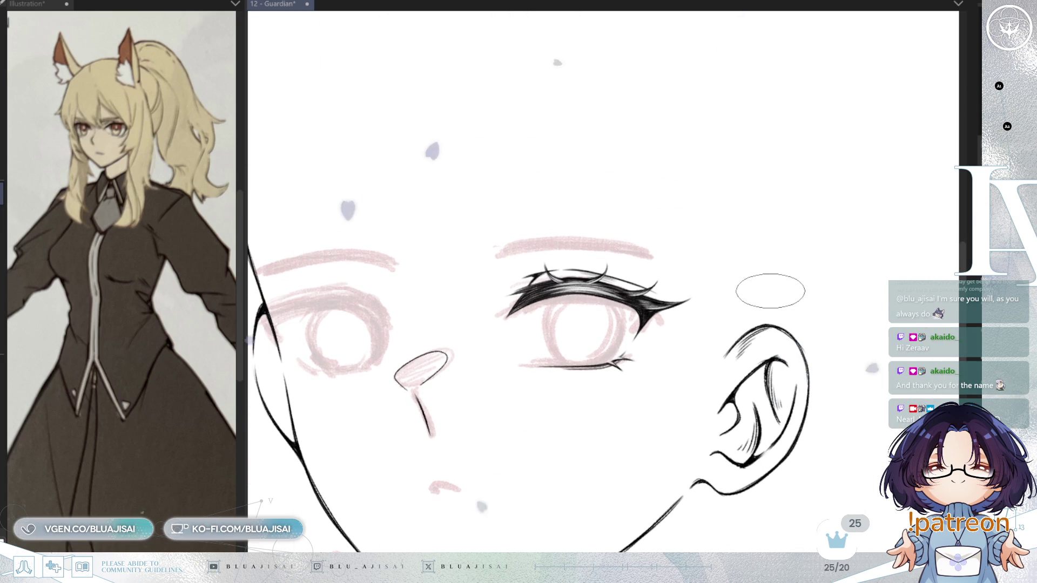
pyautogui.scroll(2, 793, 308)
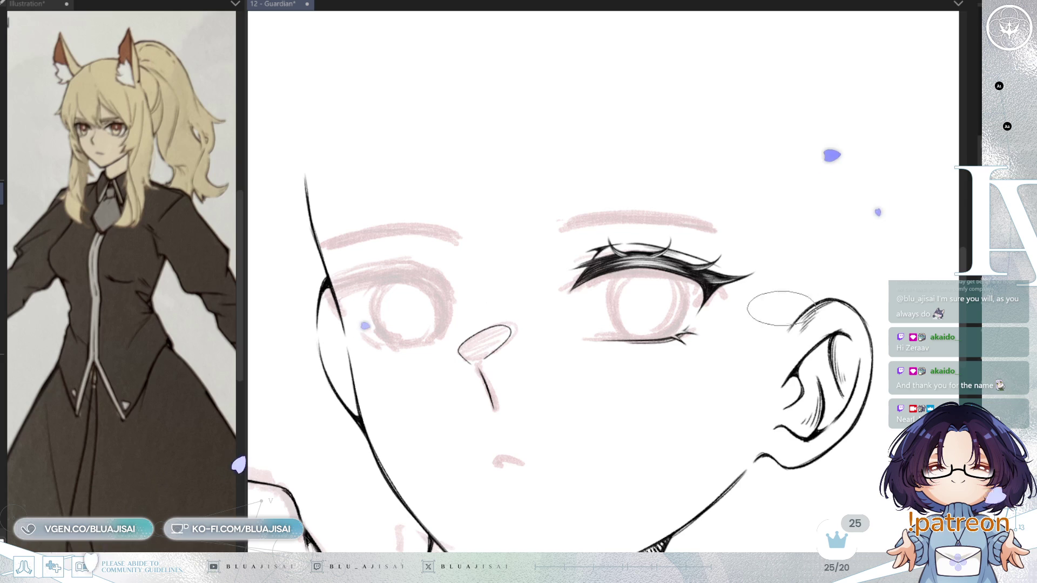
pyautogui.scroll(2, 601, 337)
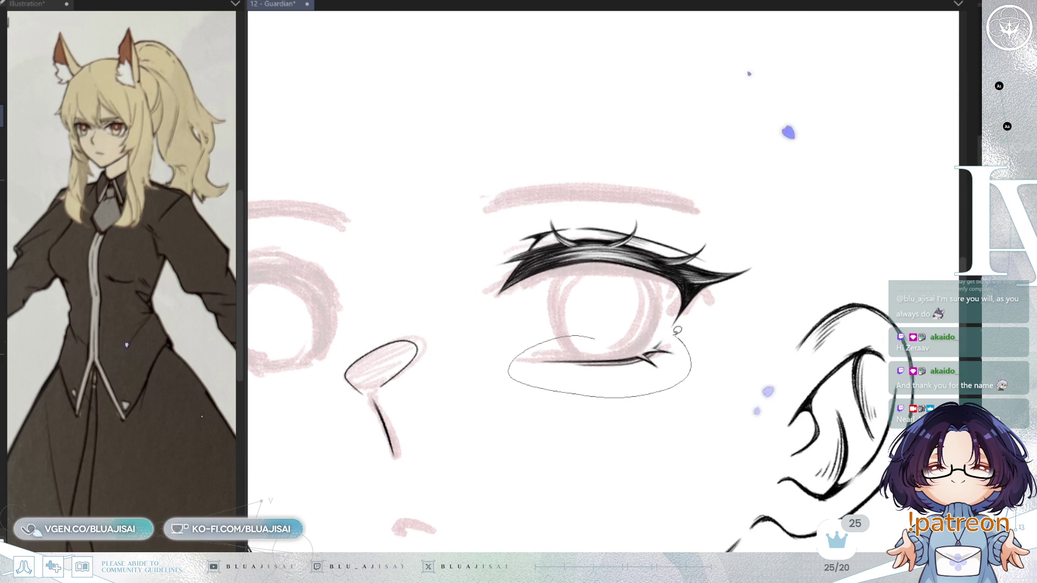
pyautogui.moveTo(680, 331); pyautogui.dragTo(681, 331)
pyautogui.hotkey('ctrl', 't')
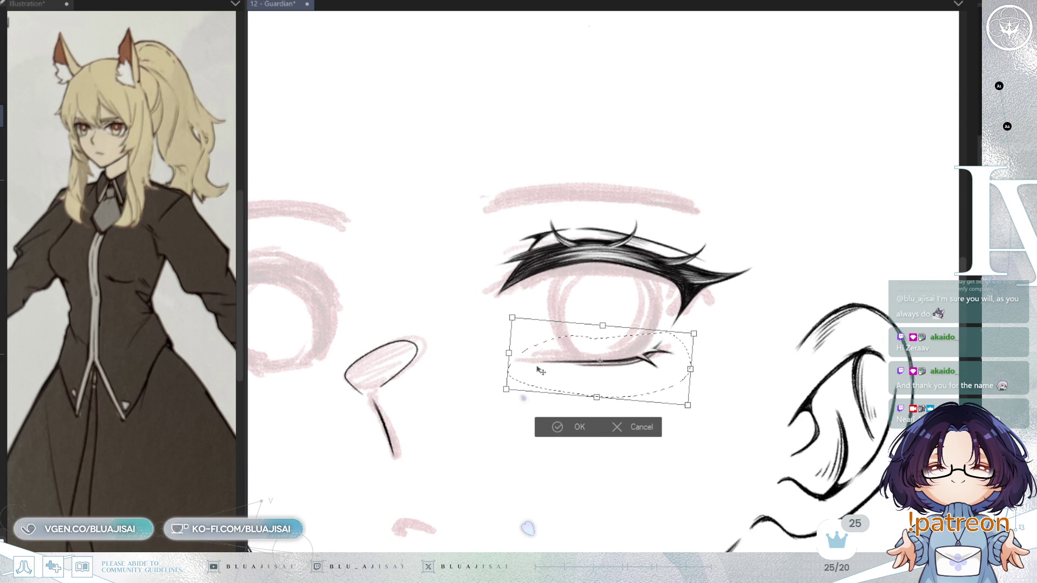
pyautogui.press('h')
pyautogui.moveTo(698, 354); pyautogui.dragTo(697, 352)
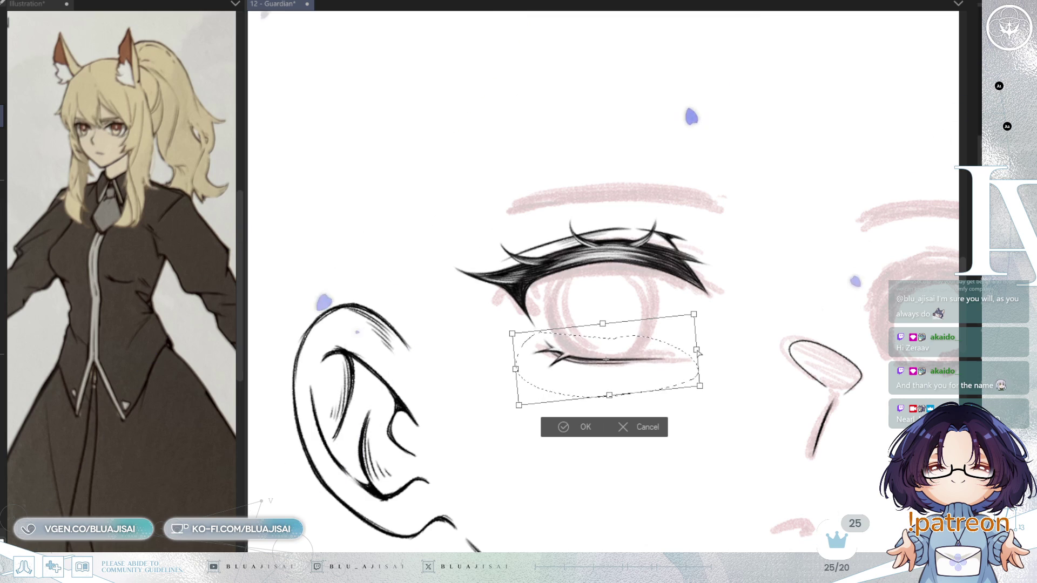
pyautogui.moveTo(515, 369); pyautogui.dragTo(516, 372)
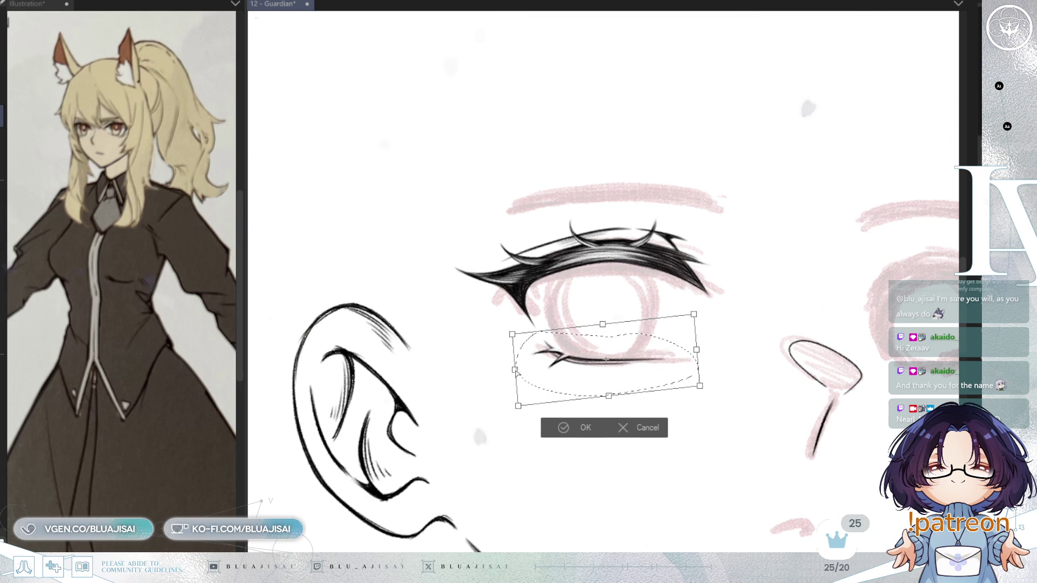
pyautogui.click(549, 424)
pyautogui.click(497, 429)
# - Rotate the whole inked eye slightly clockwise with Ctrl+T
pyautogui.scroll(-3, 593, 324)
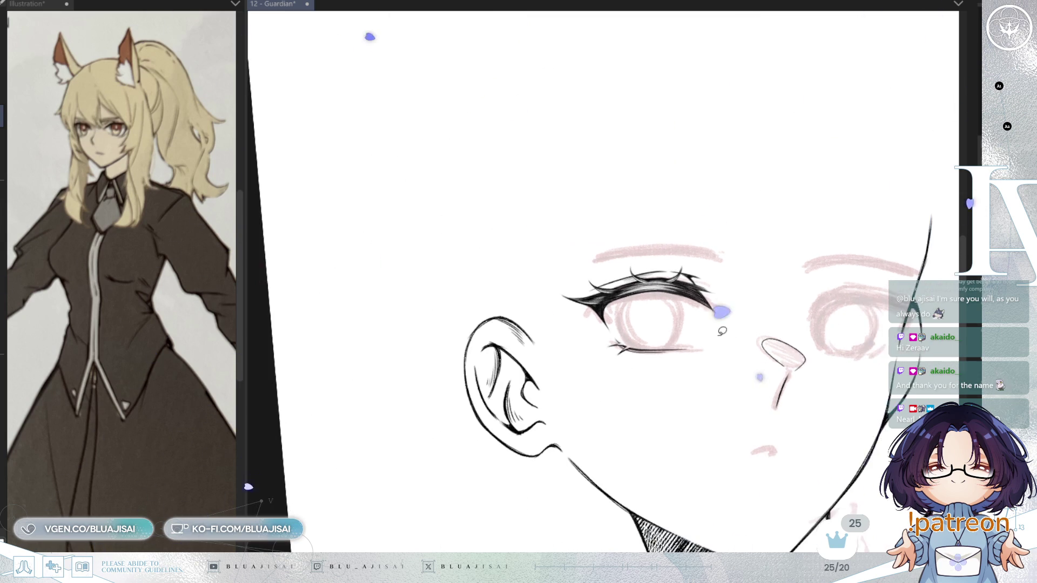
pyautogui.moveTo(753, 345); pyautogui.dragTo(695, 336)
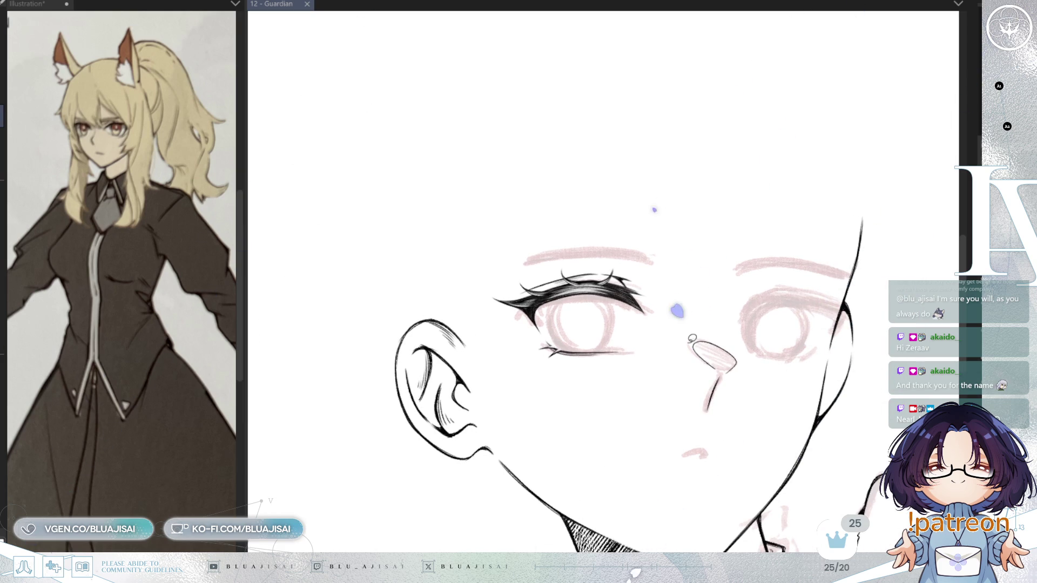
pyautogui.press('h')
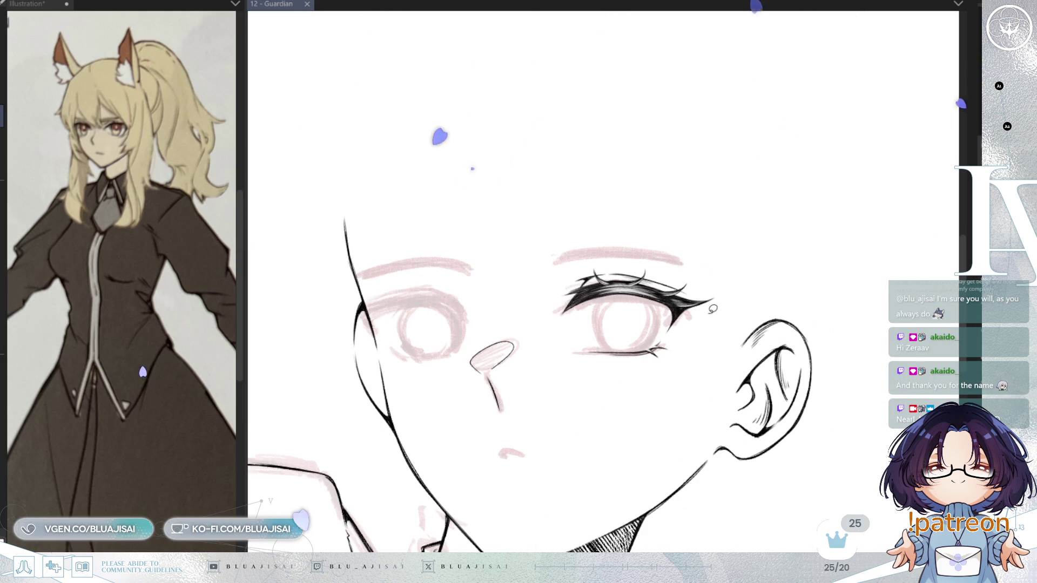
pyautogui.hotkey('ctrl', 't')
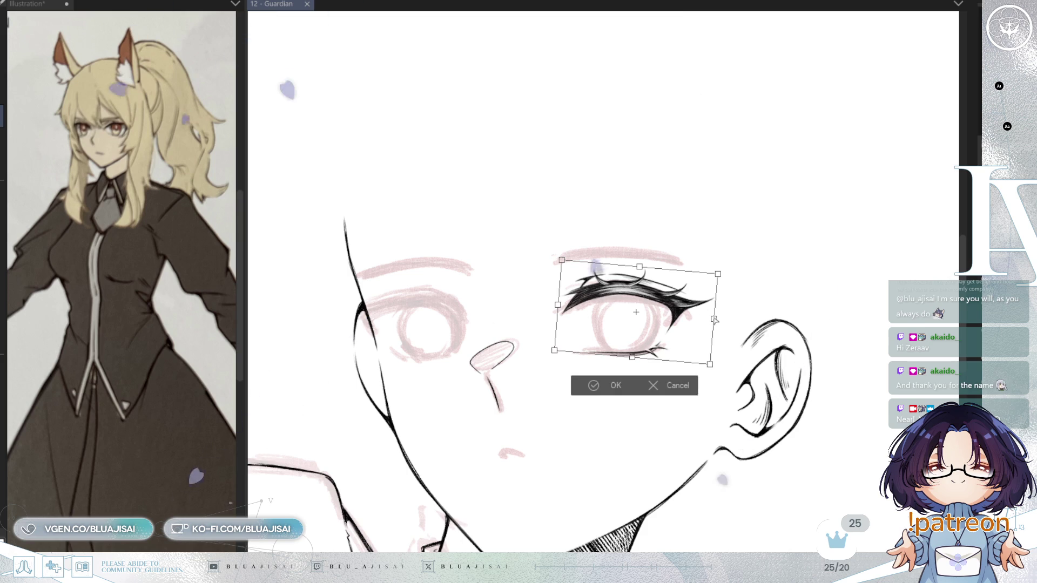
pyautogui.moveTo(713, 315); pyautogui.dragTo(714, 323)
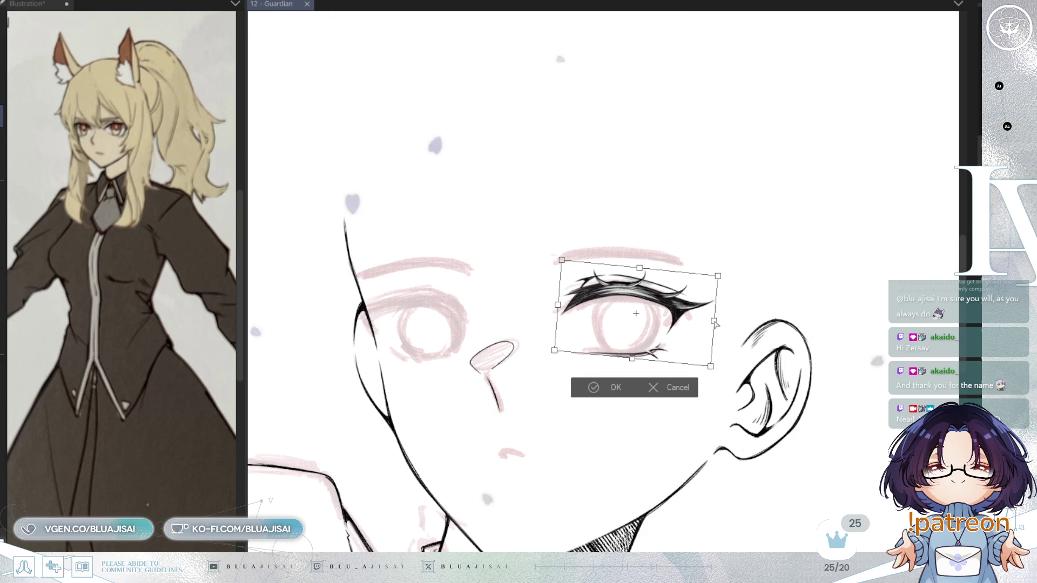
pyautogui.press('Return')
pyautogui.scroll(2, 567, 378)
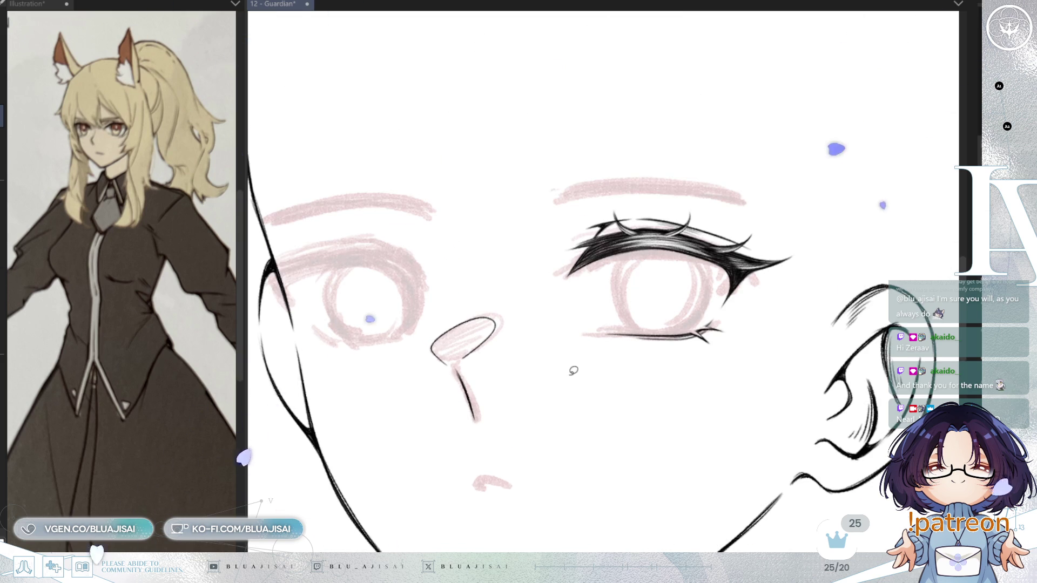
pyautogui.scroll(1, 577, 324)
pyautogui.moveTo(615, 359); pyautogui.dragTo(562, 418)
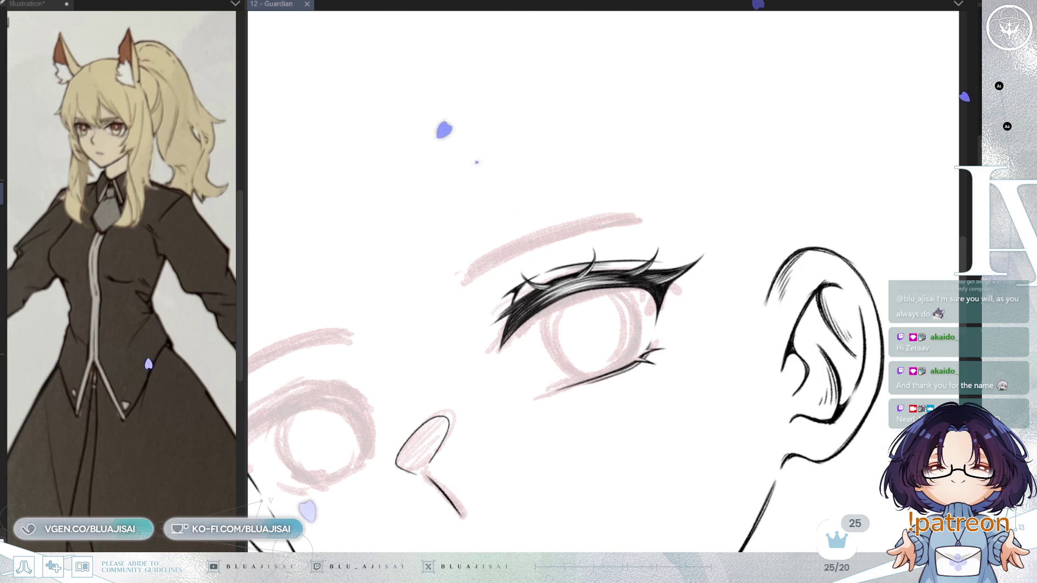
# - Add an ink stroke to the eye's outer upper lashes
pyautogui.moveTo(678, 126); pyautogui.dragTo(857, 214)
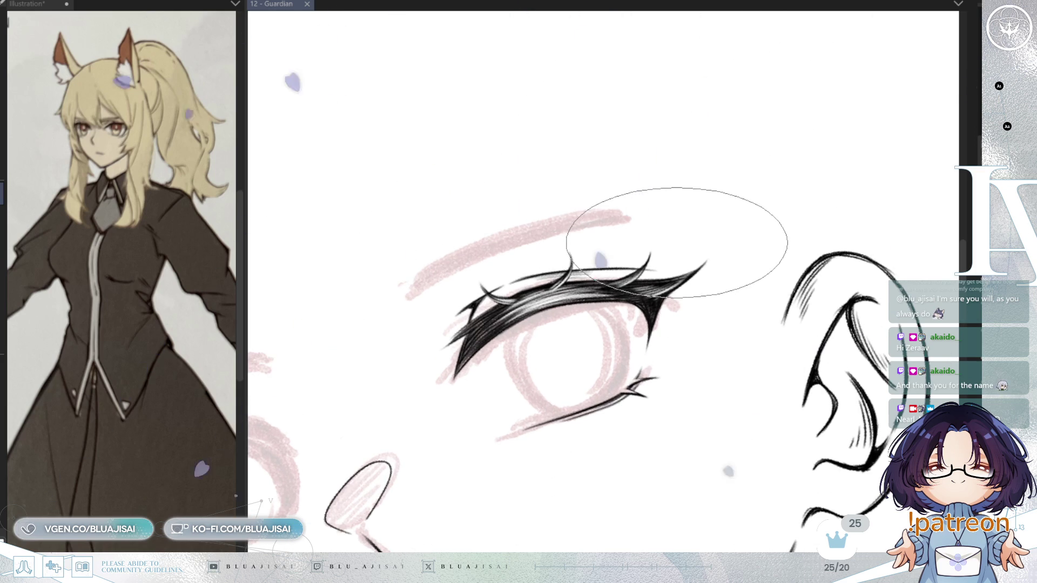
pyautogui.scroll(3, 539, 324)
pyautogui.moveTo(485, 357)
pyautogui.mouseDown()
pyautogui.moveTo(425, 463)
pyautogui.moveTo(470, 384)
pyautogui.moveTo(461, 367)
pyautogui.moveTo(521, 363)
pyautogui.moveTo(545, 324)
pyautogui.moveTo(475, 359)
pyautogui.moveTo(581, 308)
pyautogui.moveTo(543, 313)
pyautogui.moveTo(567, 307)
pyautogui.moveTo(544, 335)
pyautogui.moveTo(616, 298)
pyautogui.moveTo(533, 329)
pyautogui.moveTo(571, 310)
pyautogui.moveTo(643, 298)
pyautogui.moveTo(524, 301)
pyautogui.moveTo(669, 297)
pyautogui.mouseUp()
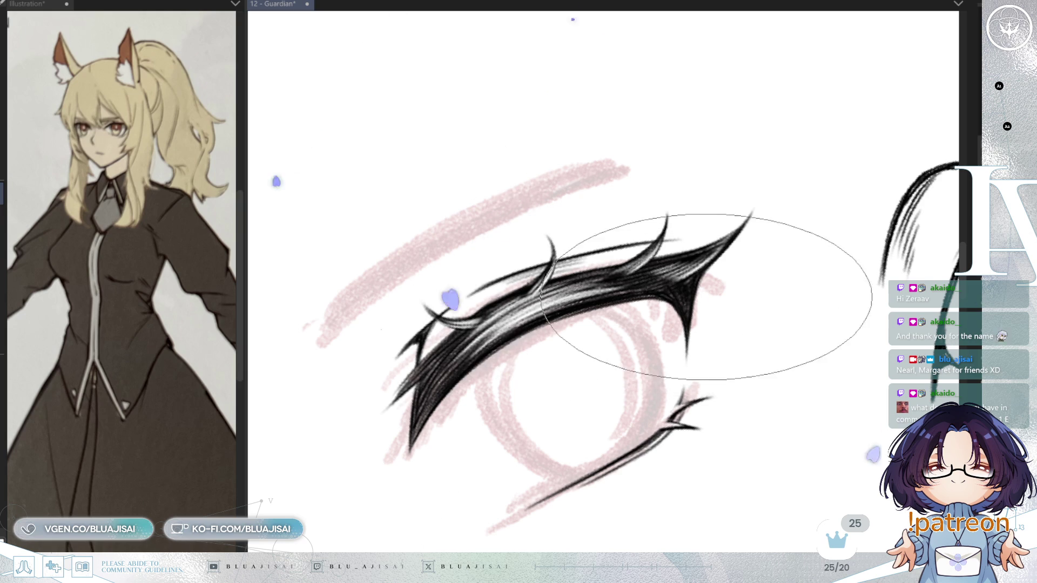
pyautogui.scroll(-5, 697, 302)
pyautogui.scroll(-1, 777, 263)
pyautogui.press('^')
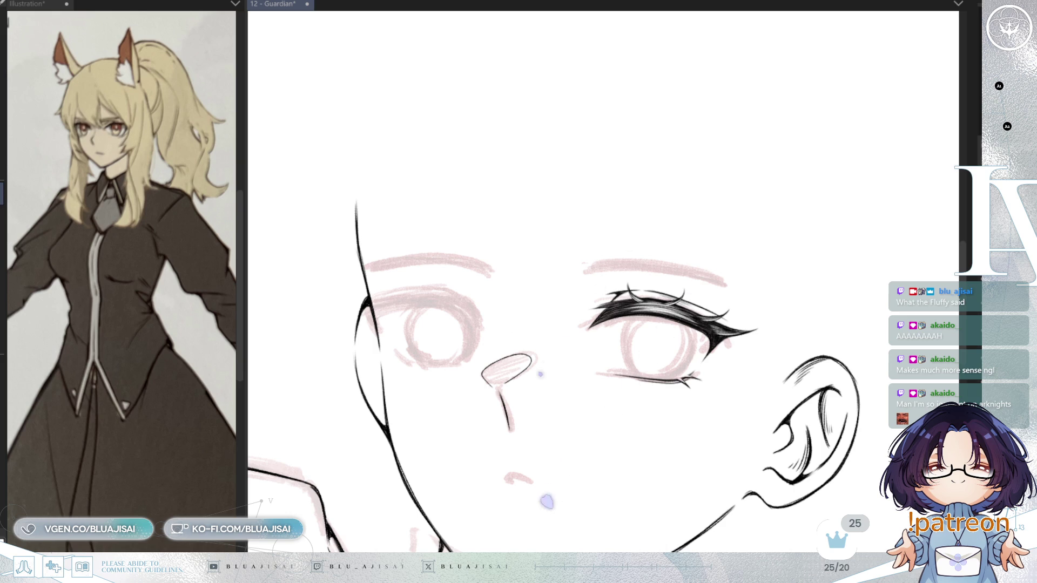
# - Drag the transformed copy of the inked eye onto the other eye's sketch
pyautogui.scroll(2, 717, 209)
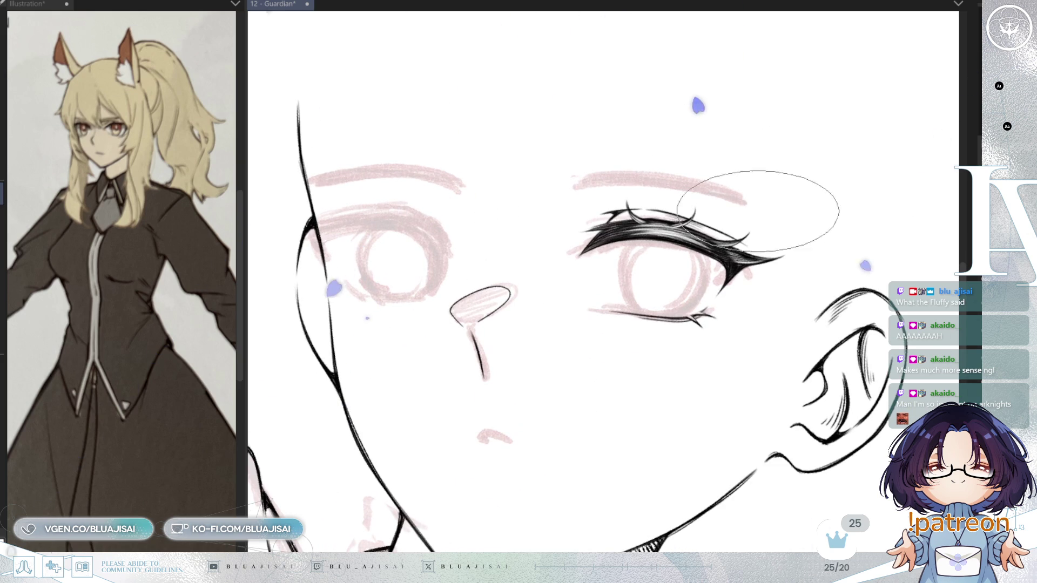
pyautogui.press('-')
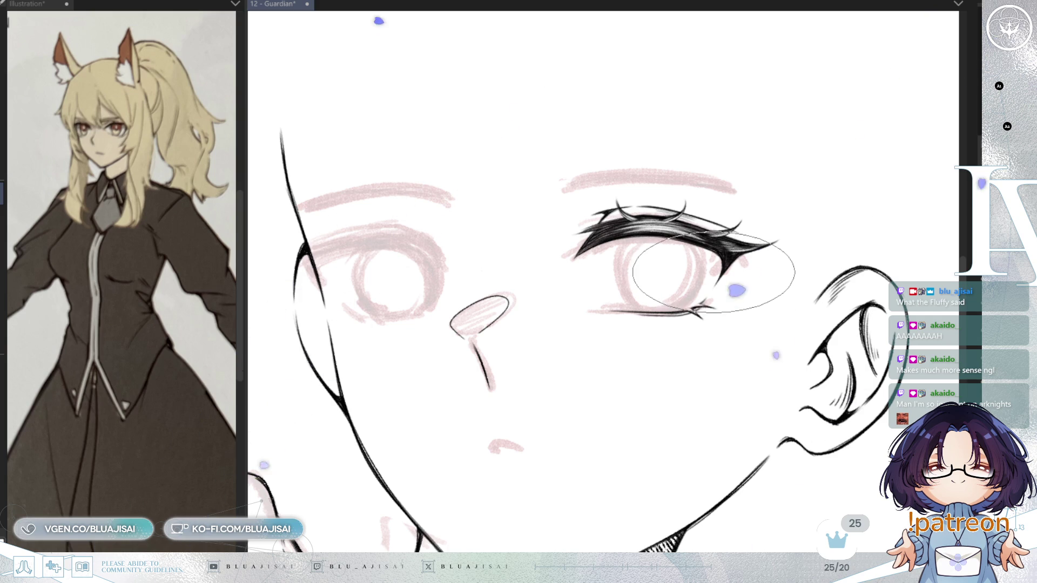
pyautogui.hotkey('ctrl', 't')
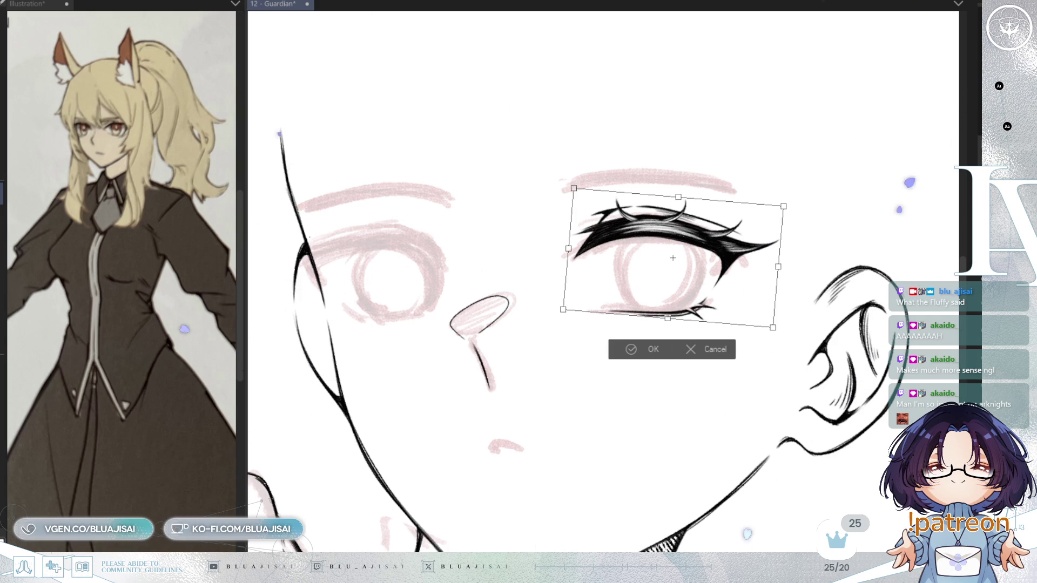
pyautogui.moveTo(740, 281); pyautogui.dragTo(431, 289)
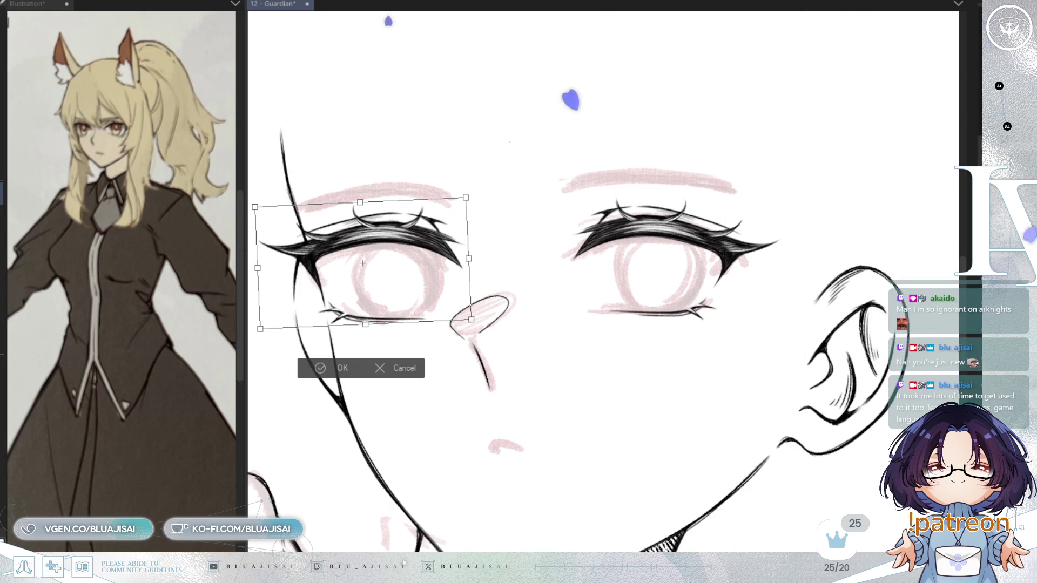
# - Rotate the eye copy slightly clockwise and narrow it from both inner and outer sides
pyautogui.moveTo(362, 263)
pyautogui.mouseDown()
pyautogui.moveTo(324, 265)
pyautogui.moveTo(460, 218)
pyautogui.mouseUp()
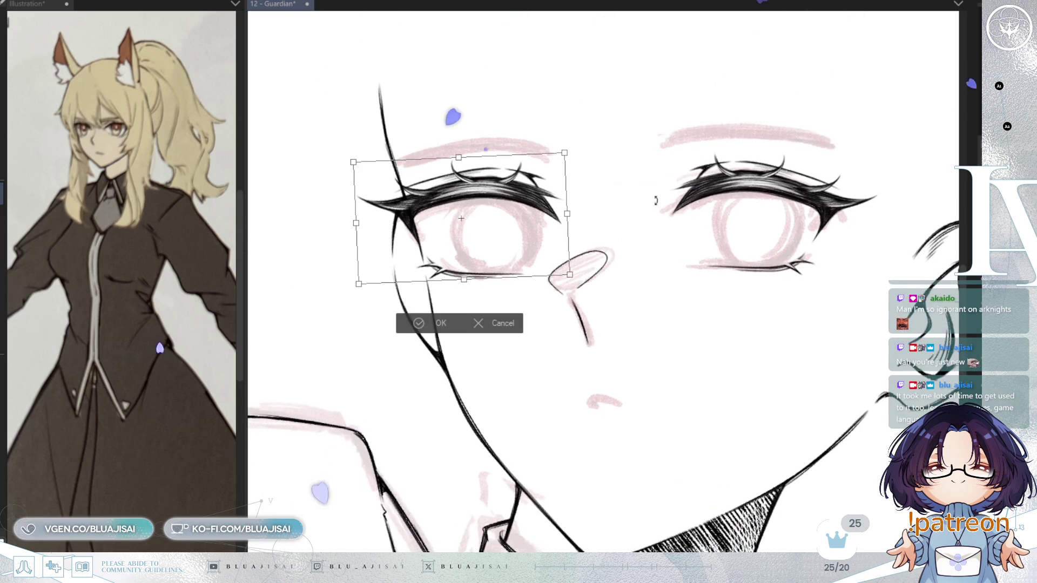
pyautogui.moveTo(777, 238); pyautogui.dragTo(772, 223)
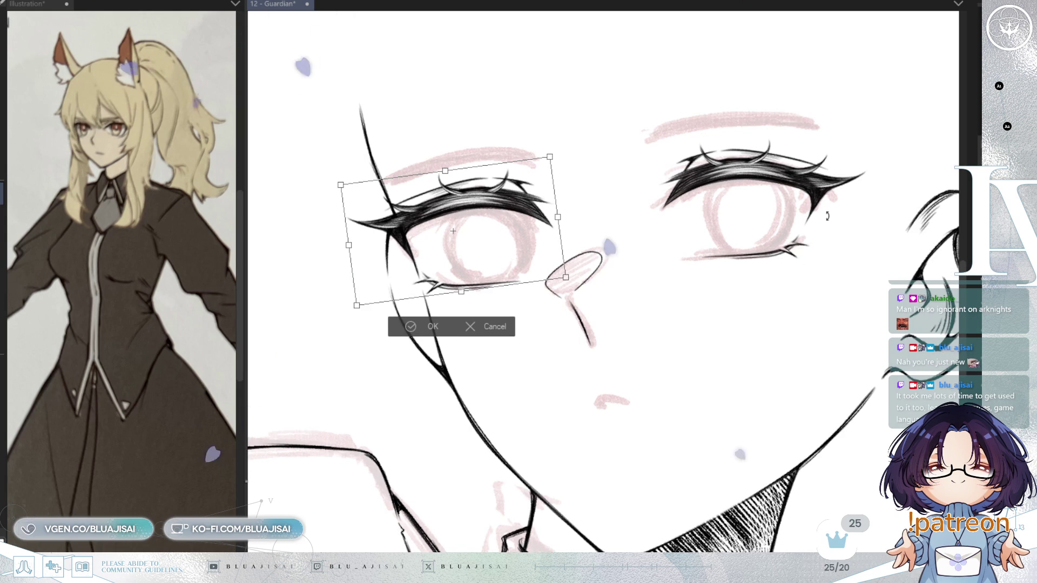
pyautogui.press('h')
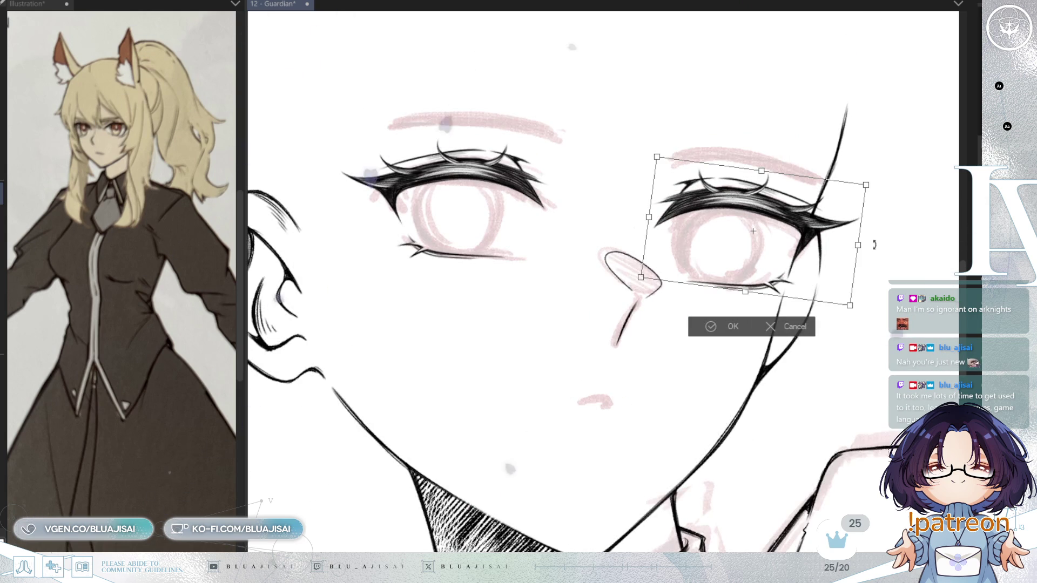
pyautogui.moveTo(873, 241); pyautogui.dragTo(848, 267)
pyautogui.moveTo(649, 210); pyautogui.dragTo(656, 216)
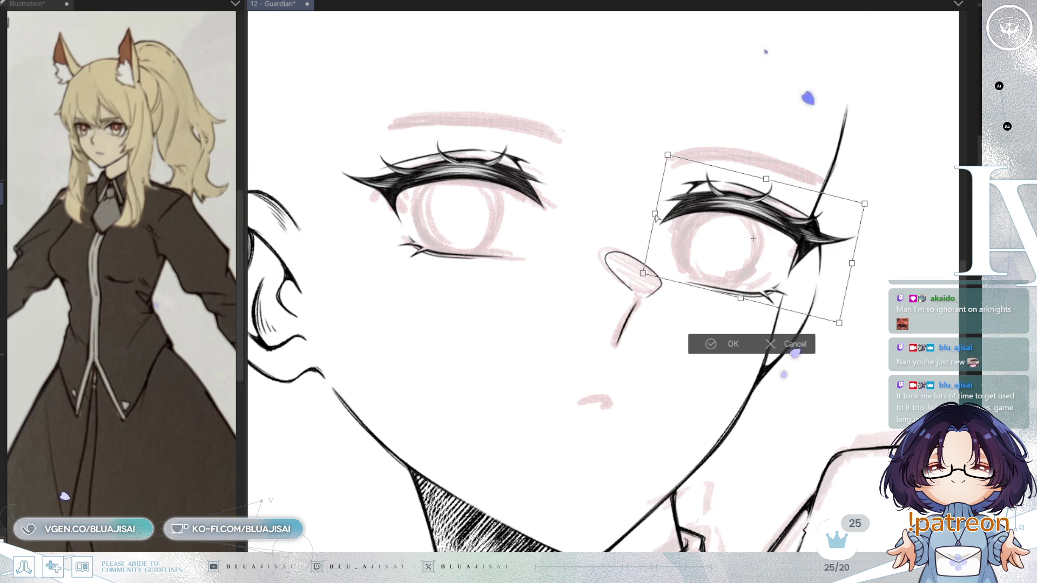
pyautogui.moveTo(851, 264); pyautogui.dragTo(841, 259)
pyautogui.moveTo(655, 214); pyautogui.dragTo(662, 217)
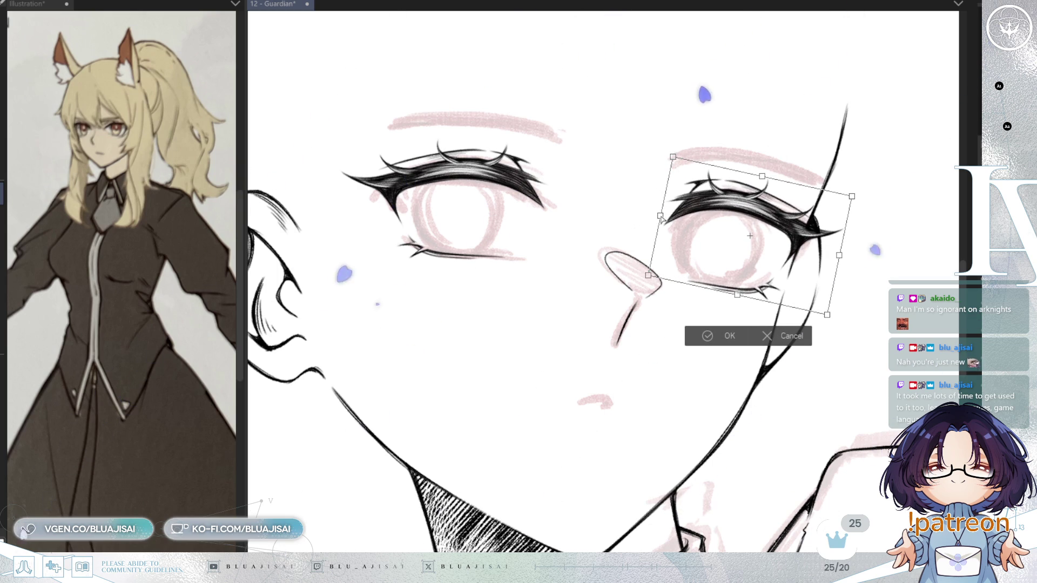
# - Raise the outer corner, widen the outer side slightly, and apply the transform
pyautogui.moveTo(827, 315); pyautogui.dragTo(821, 317)
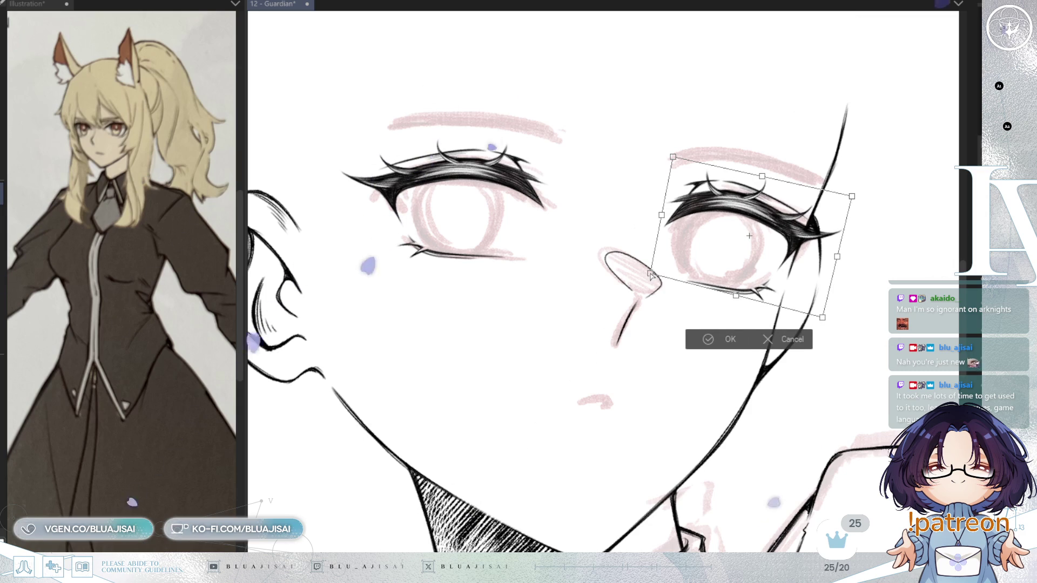
pyautogui.moveTo(851, 197); pyautogui.dragTo(851, 194)
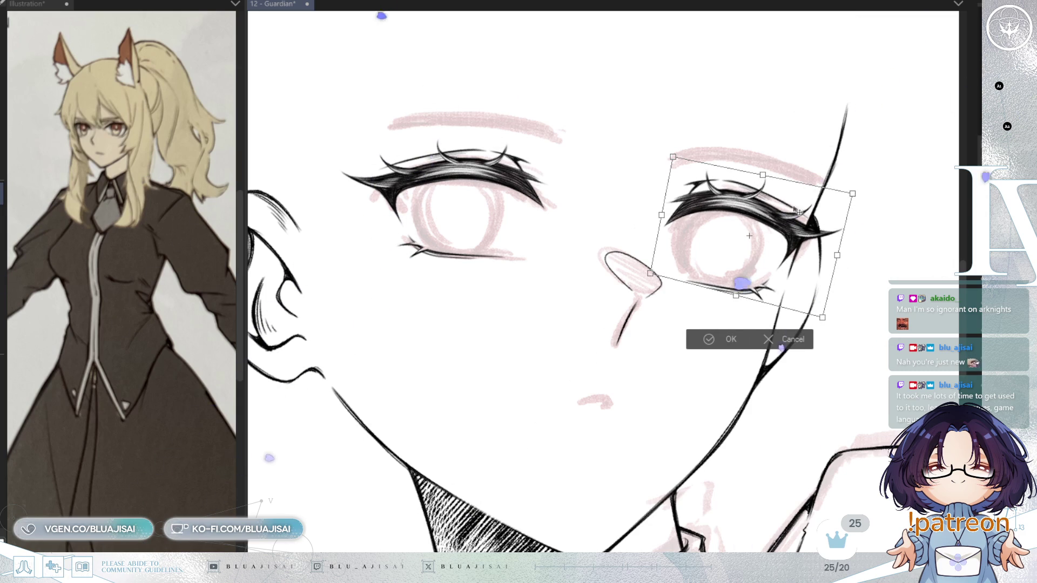
pyautogui.moveTo(663, 216); pyautogui.dragTo(660, 217)
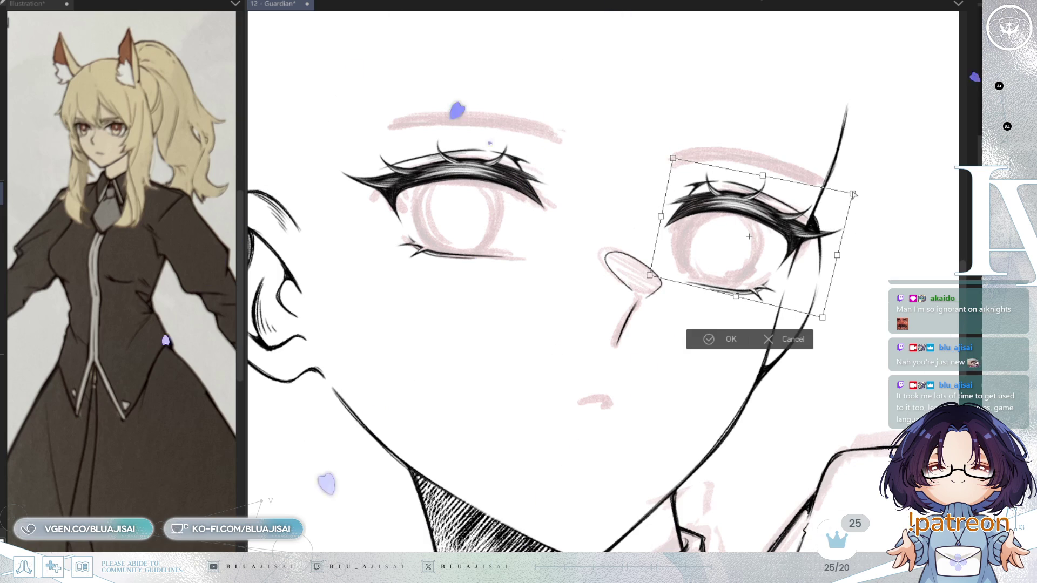
pyautogui.moveTo(852, 194); pyautogui.dragTo(853, 191)
pyautogui.moveTo(837, 253); pyautogui.dragTo(841, 256)
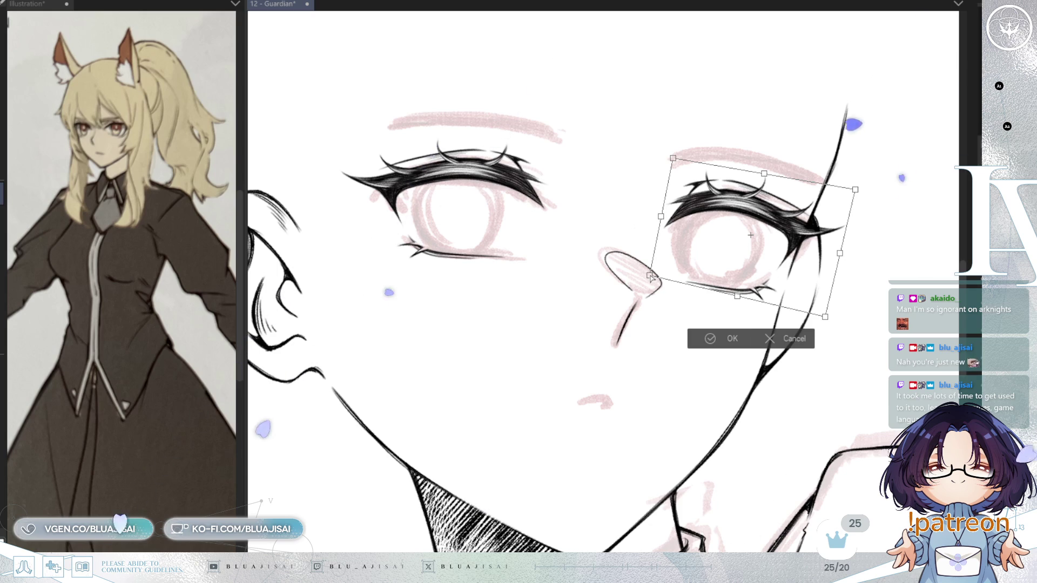
pyautogui.click(715, 338)
pyautogui.moveTo(590, 324); pyautogui.dragTo(736, 398)
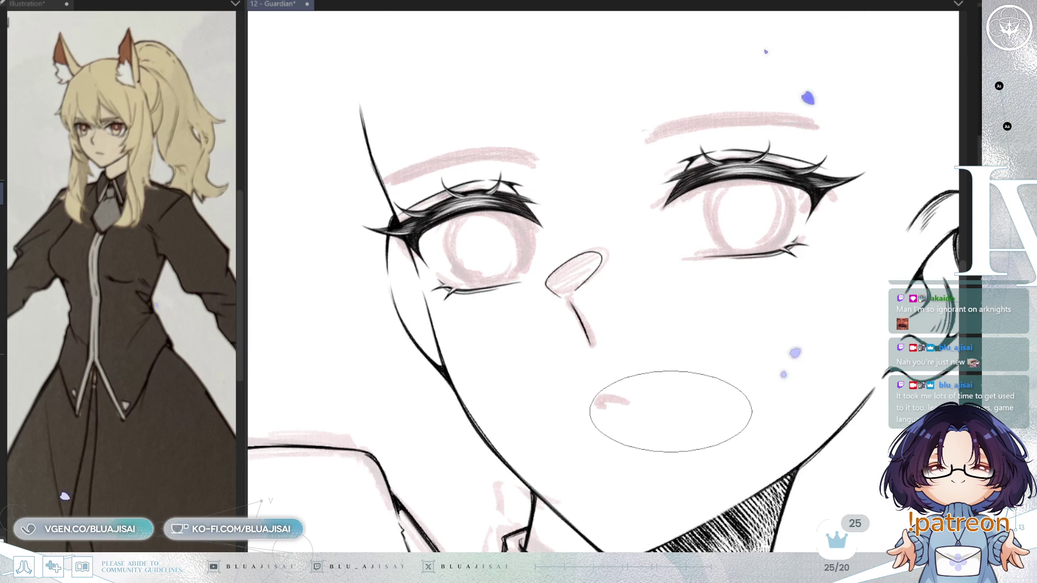
# - Frame the whole face and save the Guardian illustration with Ctrl+S
pyautogui.scroll(-3, 697, 379)
pyautogui.moveTo(803, 351); pyautogui.dragTo(784, 289)
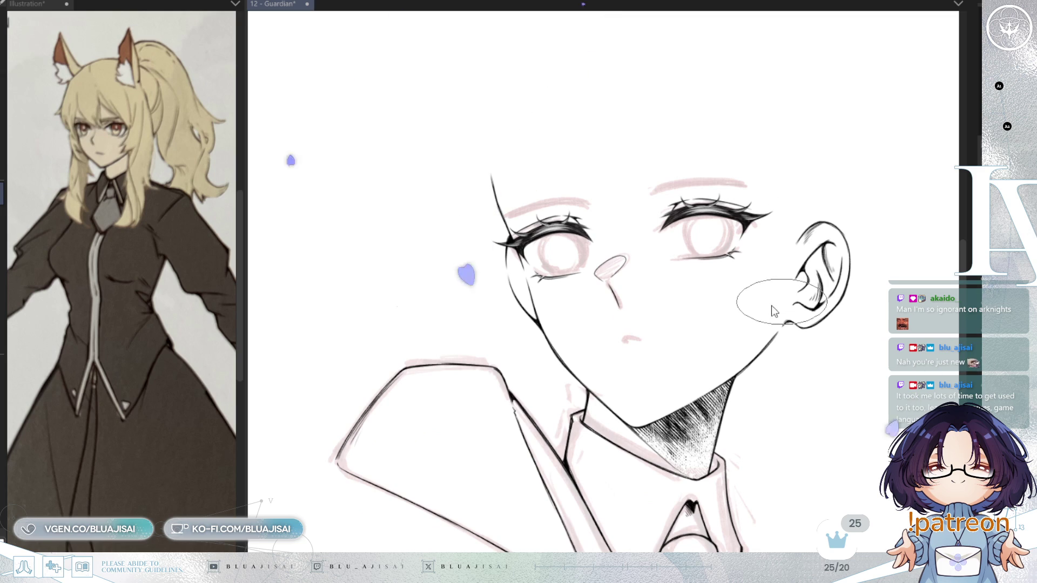
pyautogui.hotkey('ctrl', 's')
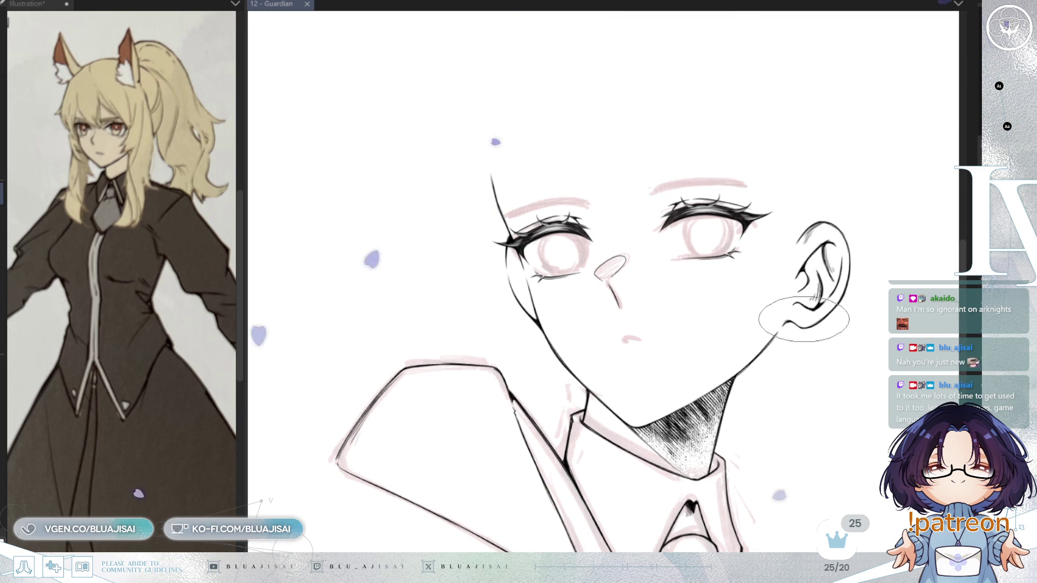
pyautogui.scroll(2, 808, 315)
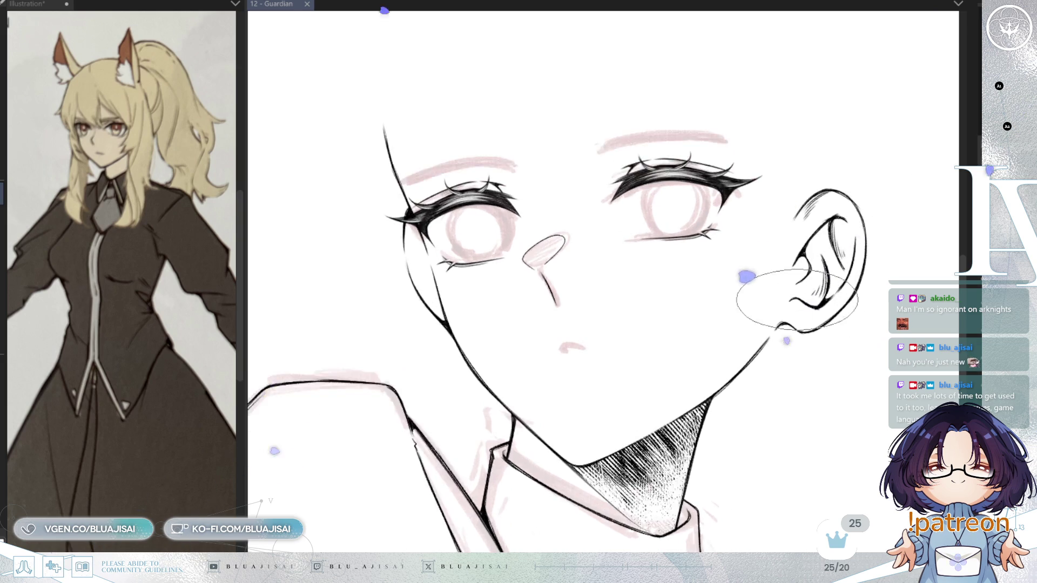
pyautogui.moveTo(703, 316); pyautogui.dragTo(737, 339)
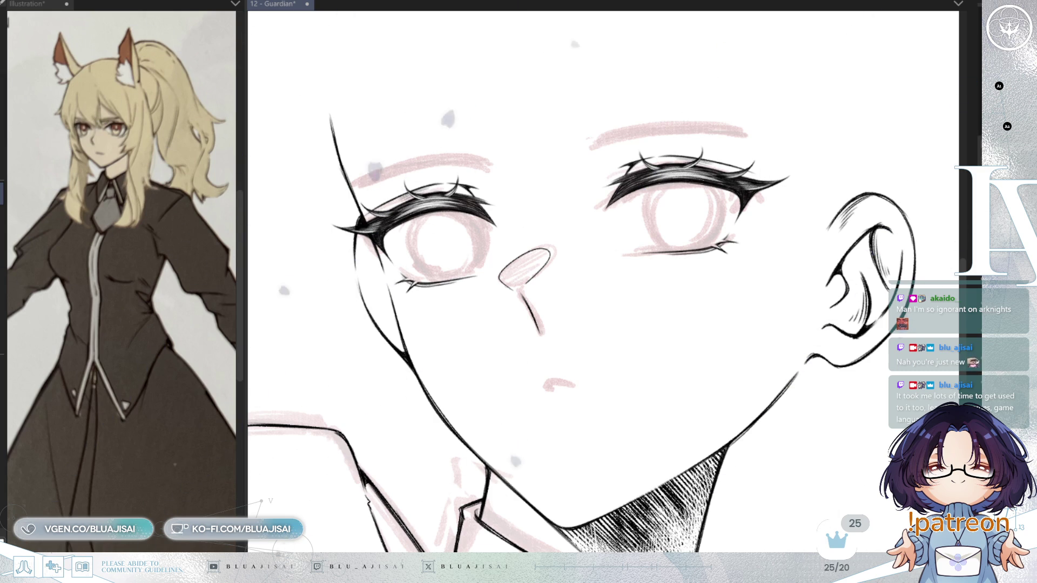
pyautogui.moveTo(648, 259); pyautogui.dragTo(793, 332)
pyautogui.hotkey('ctrl', 'd')
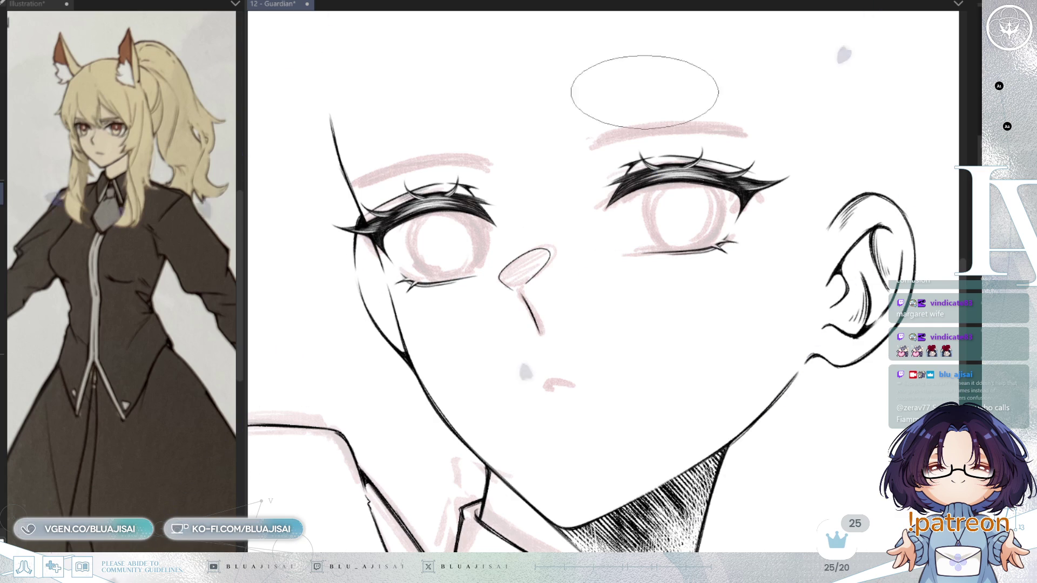
# - Frame the right eye and brow and save the drawing
pyautogui.scroll(2, 593, 178)
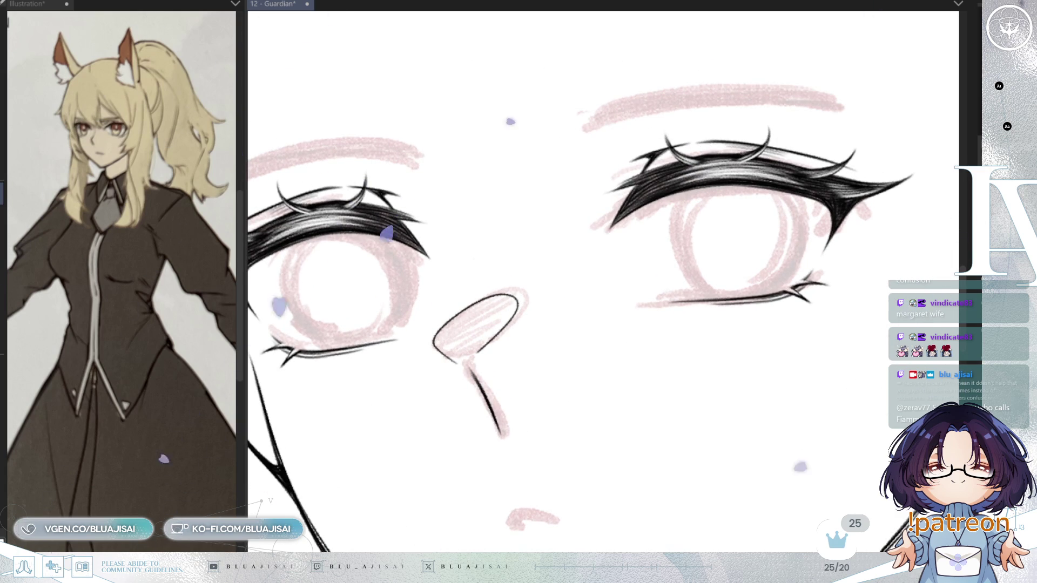
pyautogui.moveTo(614, 312); pyautogui.dragTo(559, 399)
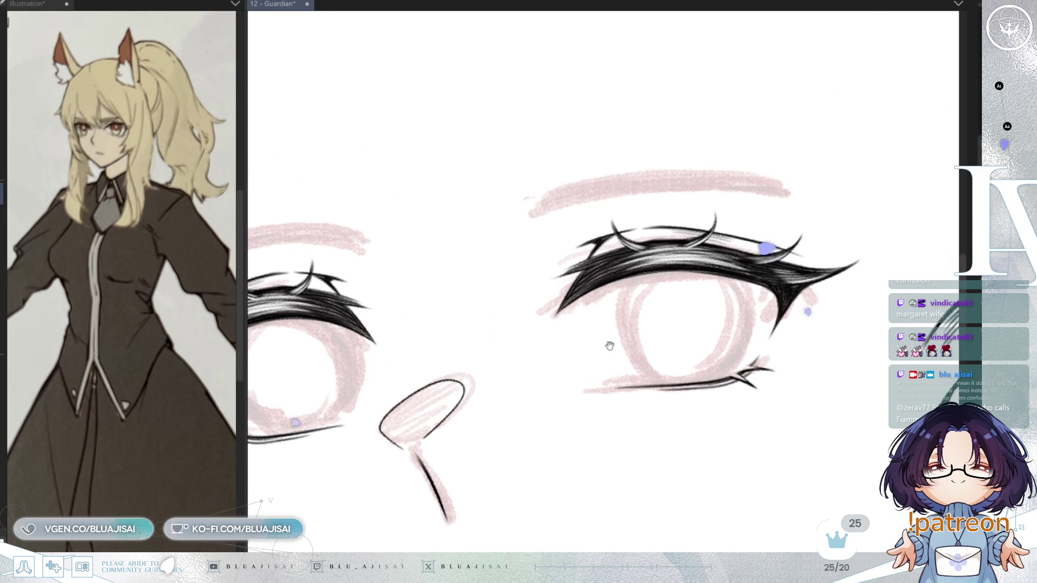
pyautogui.hotkey('ctrl', 's')
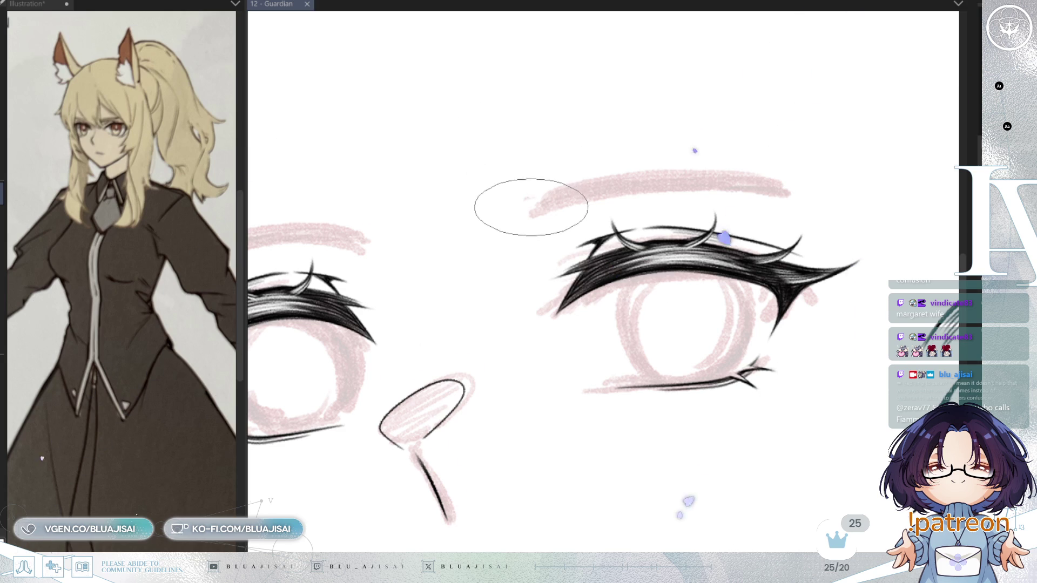
# - Ink three short hatch strokes at the right eyebrow's inner end
pyautogui.scroll(-1, 529, 198)
pyautogui.moveTo(531, 199); pyautogui.dragTo(535, 213)
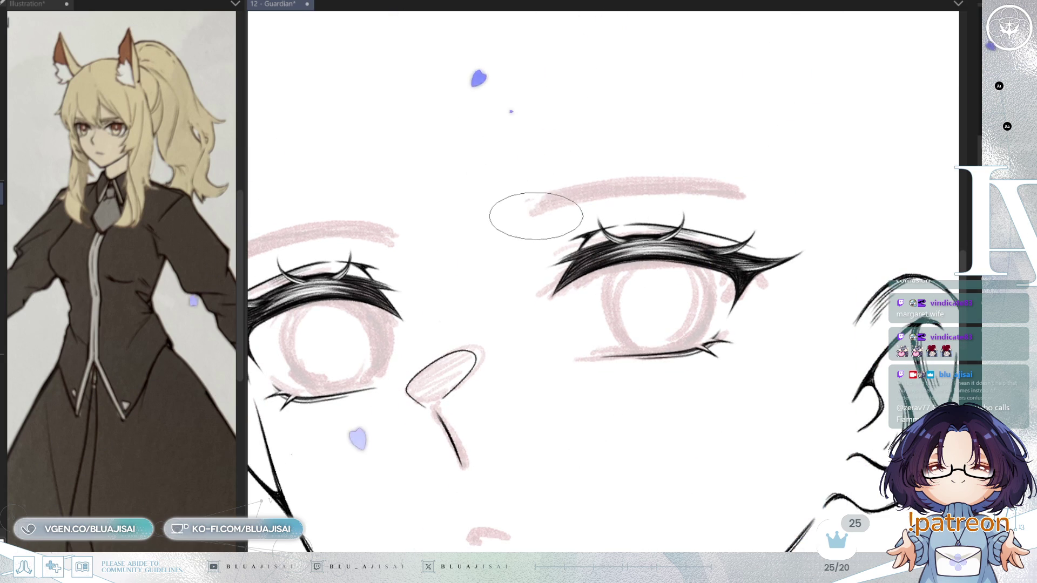
pyautogui.moveTo(542, 195)
pyautogui.mouseDown()
pyautogui.moveTo(539, 212)
pyautogui.moveTo(572, 203)
pyautogui.mouseUp()
pyautogui.moveTo(621, 179); pyautogui.dragTo(611, 197)
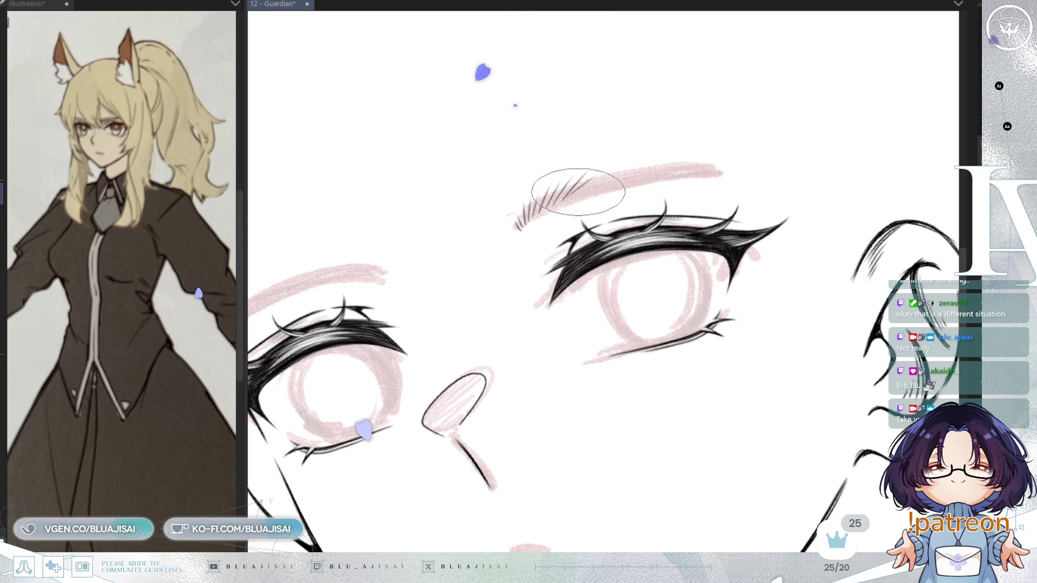
# - Rotate the view around the right eye and briefly mirror it to check the eyebrow
pyautogui.press('-')
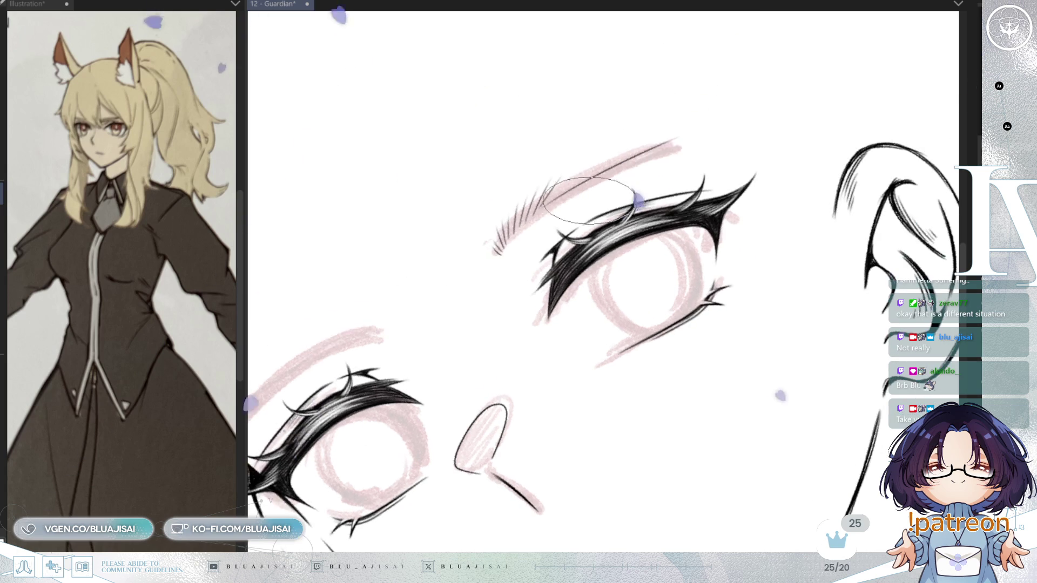
pyautogui.press('h')
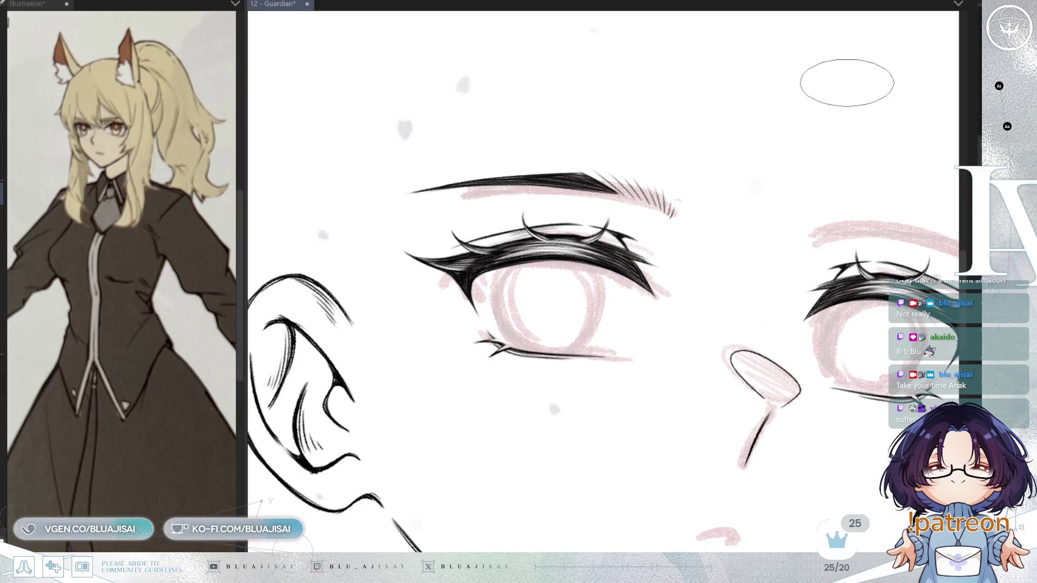
pyautogui.press('h')
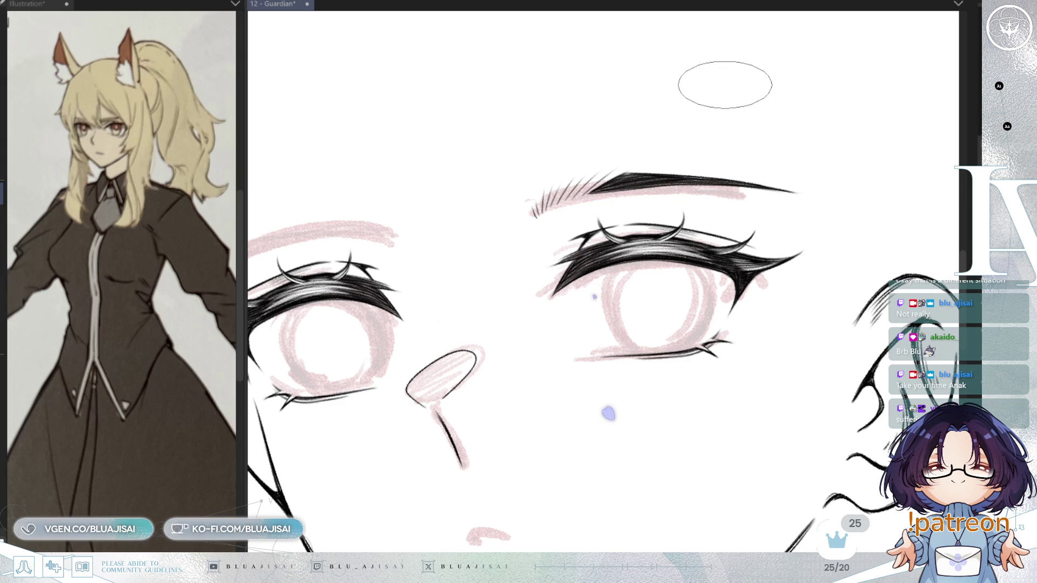
# - Add denser, bolder pen hatching at the right eyebrow's inner end, with the canvas zoomed and rotated
pyautogui.scroll(5, 543, 224)
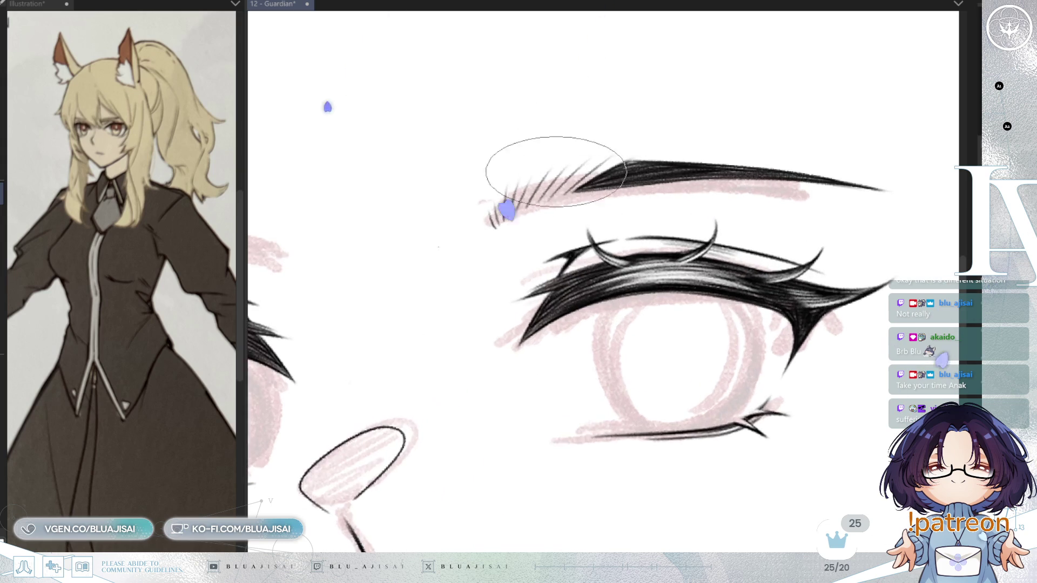
pyautogui.press('^')
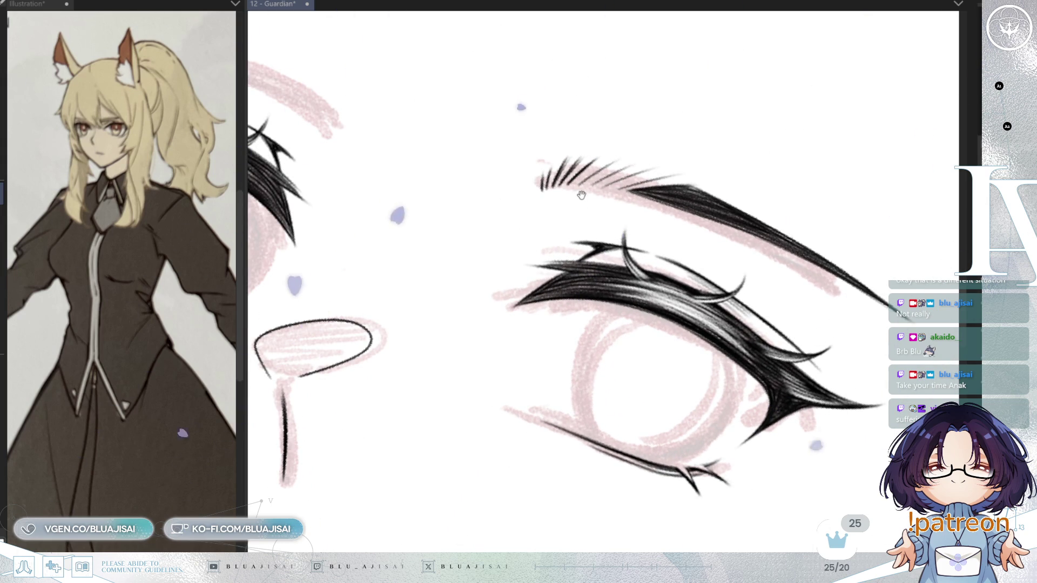
pyautogui.press('^')
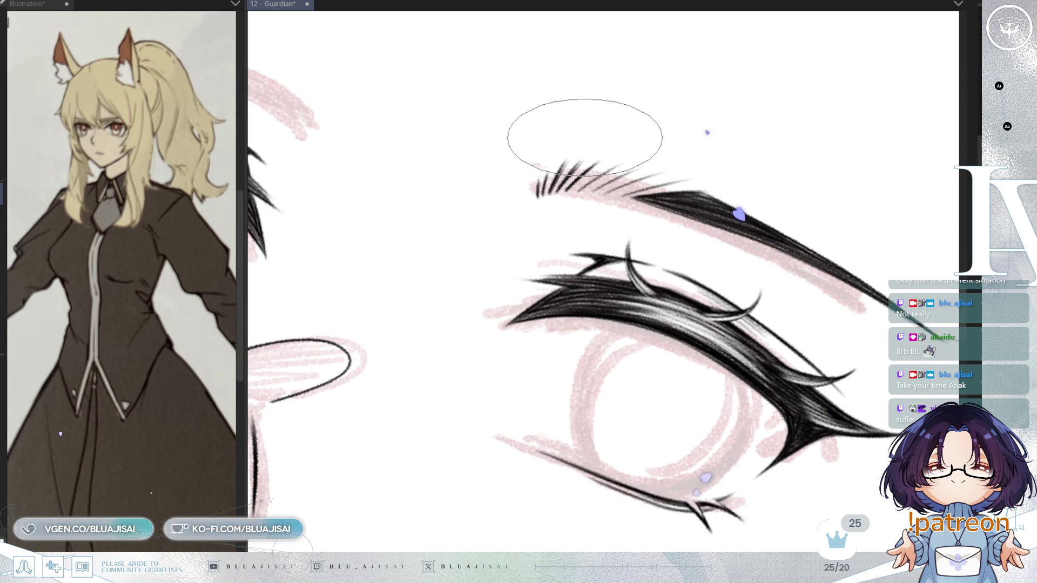
pyautogui.press('-')
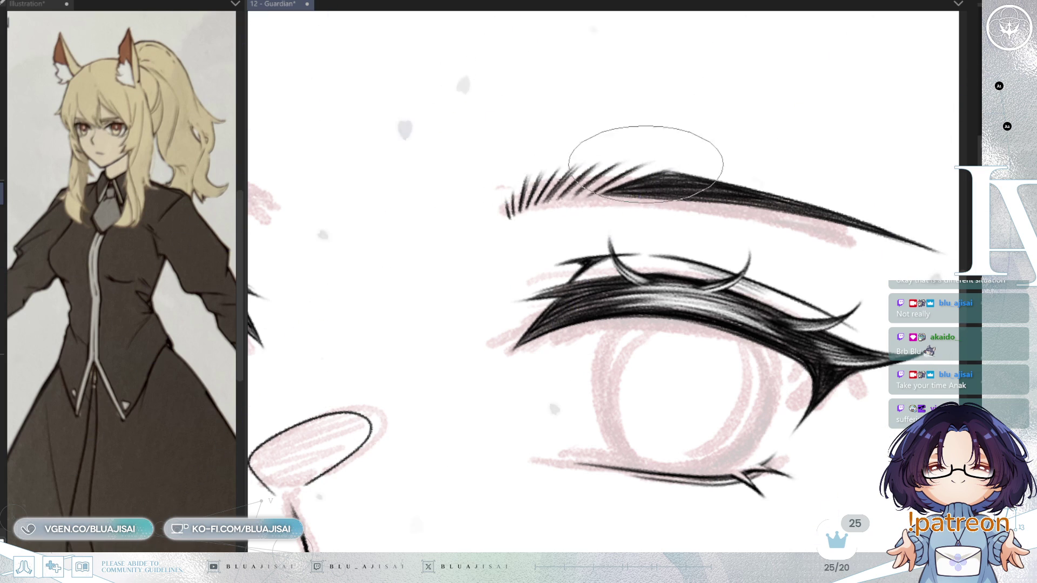
pyautogui.scroll(-3, 616, 189)
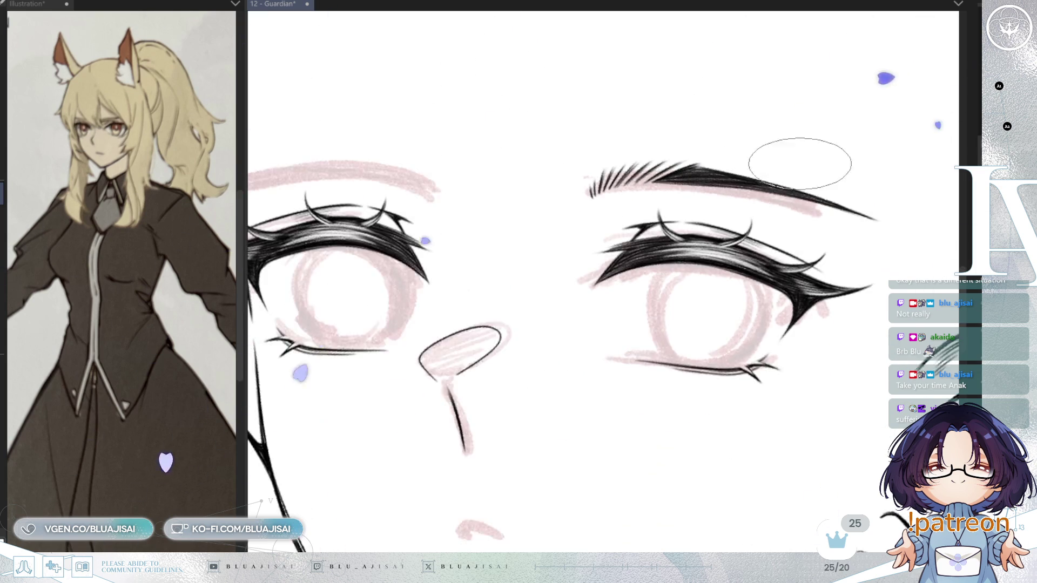
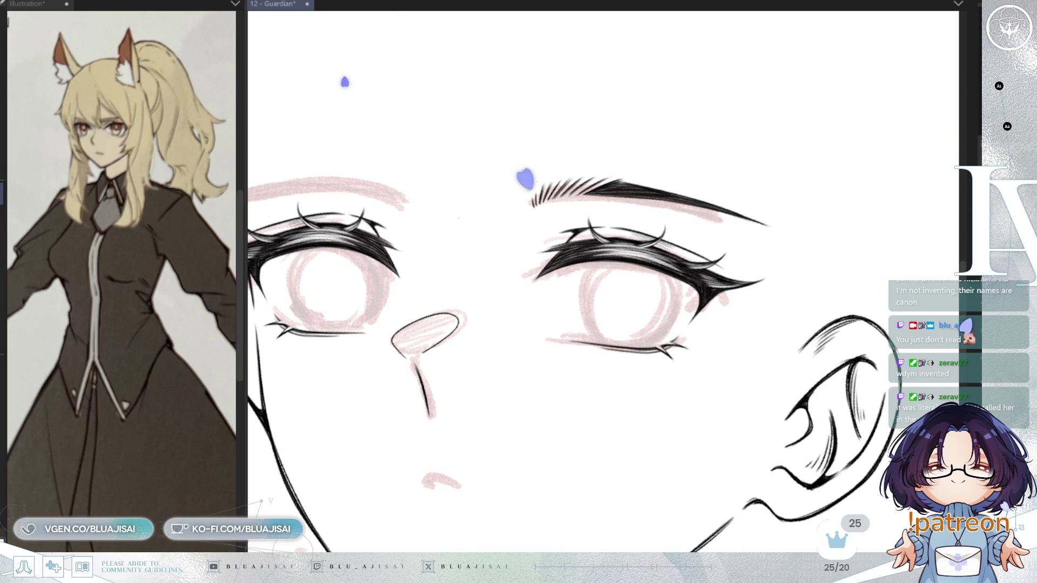
# - Ink fine hair strokes over the sketched right eyebrow
pyautogui.scroll(5, 743, 155)
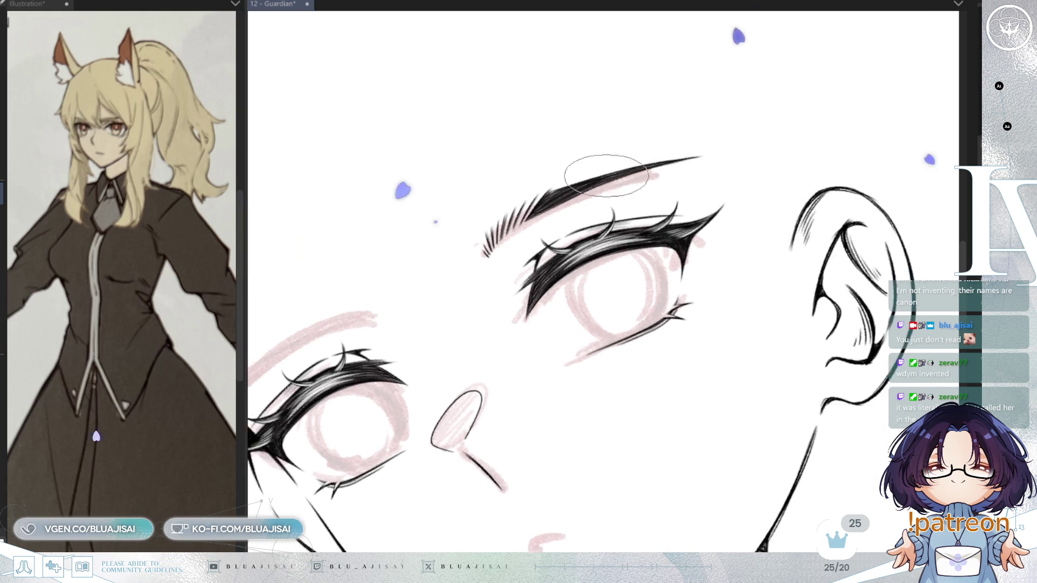
pyautogui.press('-')
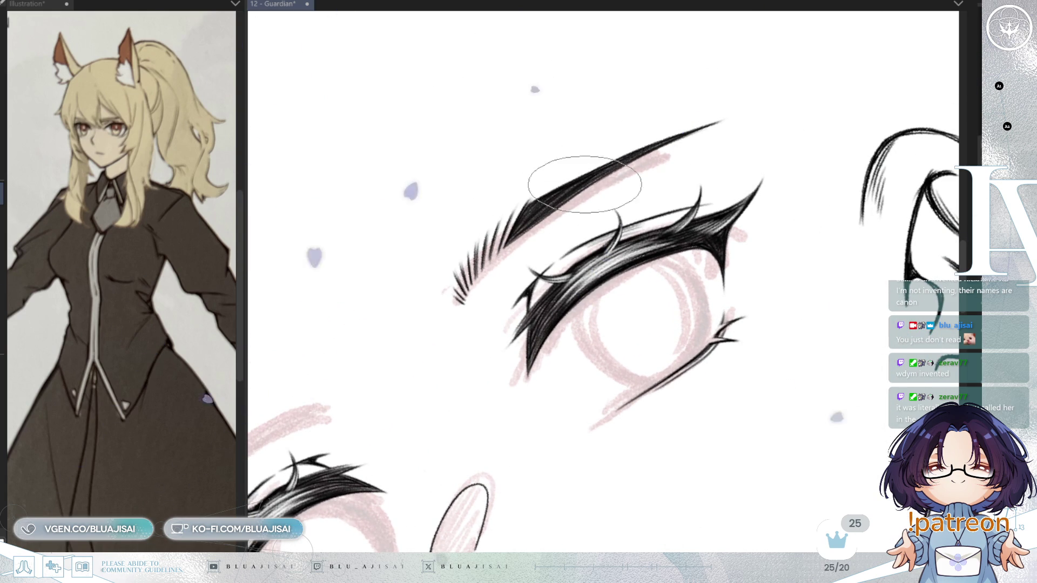
pyautogui.hotkey('ctrl', '0')
pyautogui.scroll(-2, 607, 173)
pyautogui.press('^')
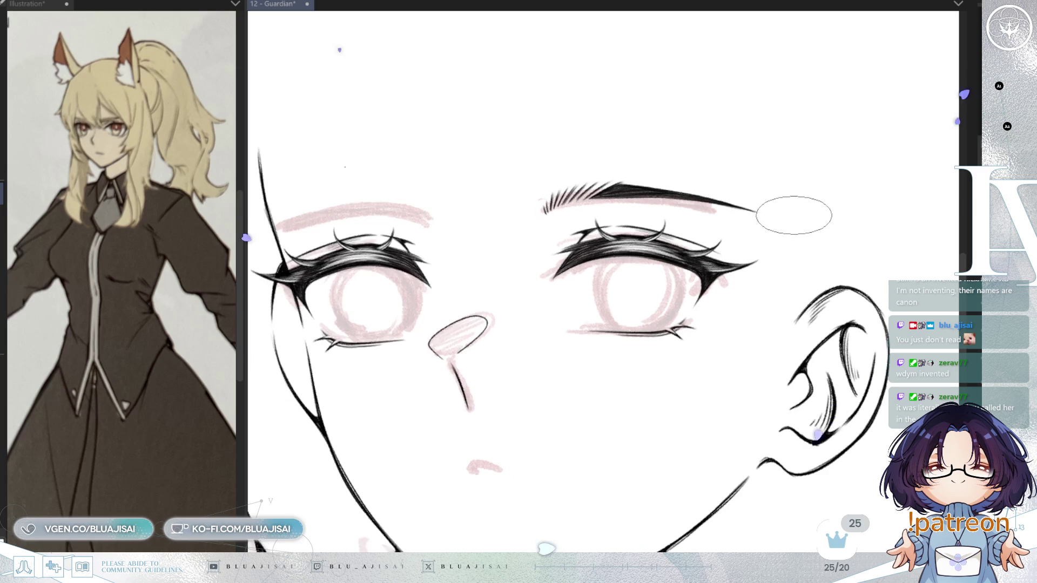
pyautogui.press('h')
pyautogui.moveTo(766, 227); pyautogui.dragTo(727, 255)
pyautogui.scroll(2, 728, 255)
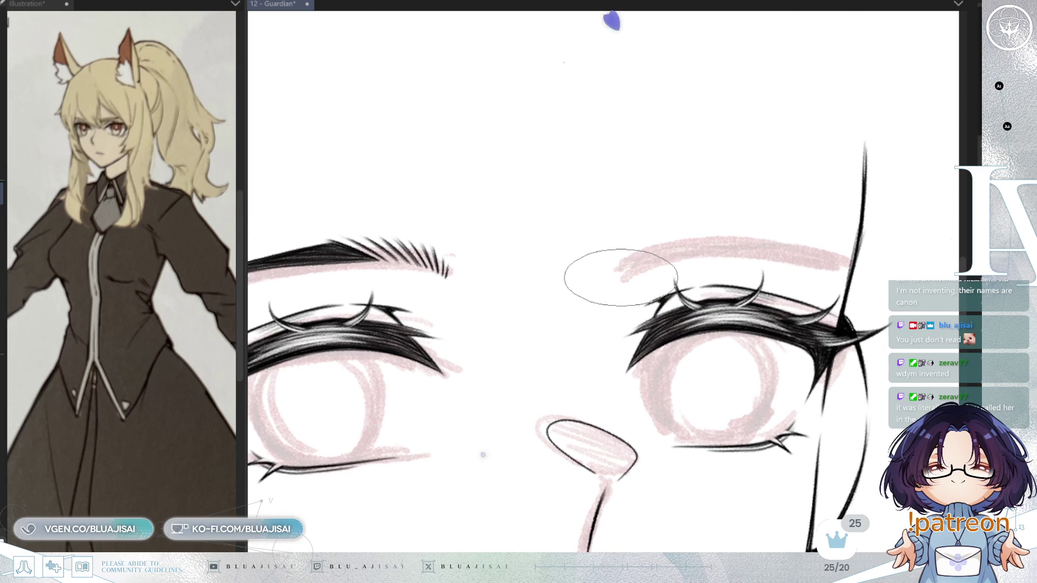
pyautogui.moveTo(621, 279)
pyautogui.mouseDown()
pyautogui.moveTo(645, 251)
pyautogui.moveTo(678, 241)
pyautogui.mouseUp()
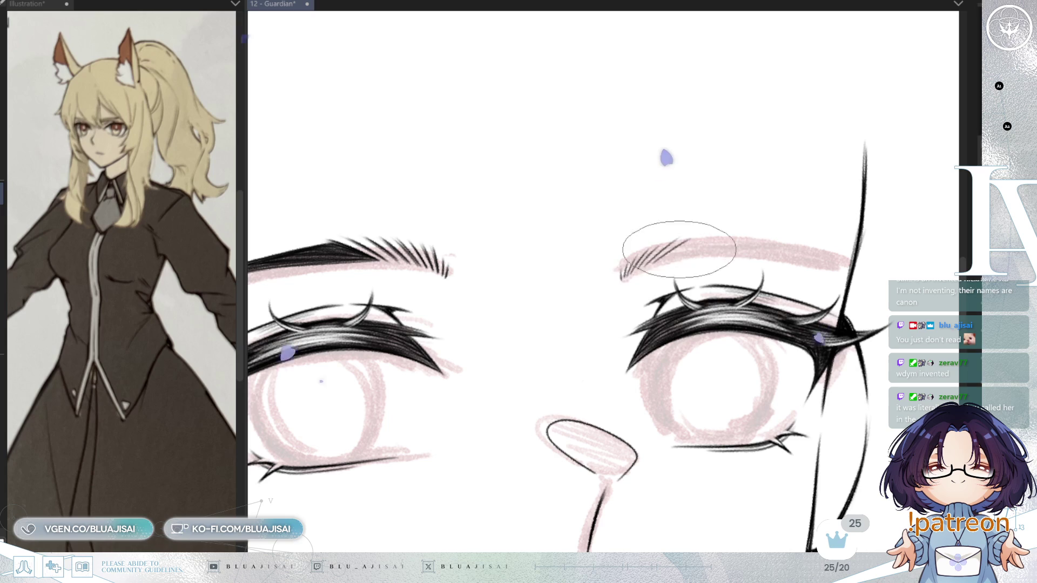
pyautogui.moveTo(629, 275); pyautogui.dragTo(707, 239)
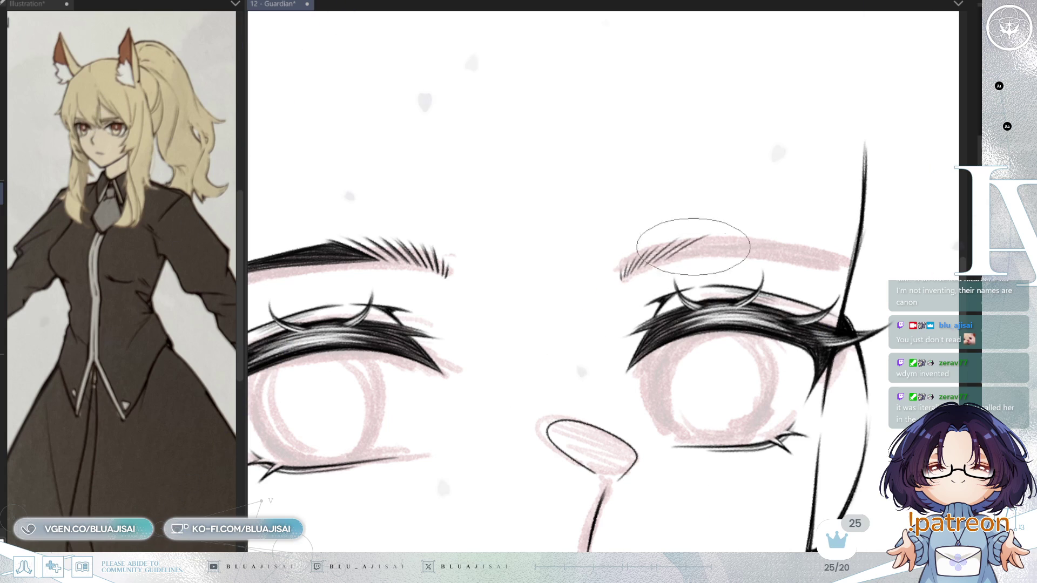
# - Draw a long tapering dark stroke along the eyebrow, then thicken it
pyautogui.press('-')
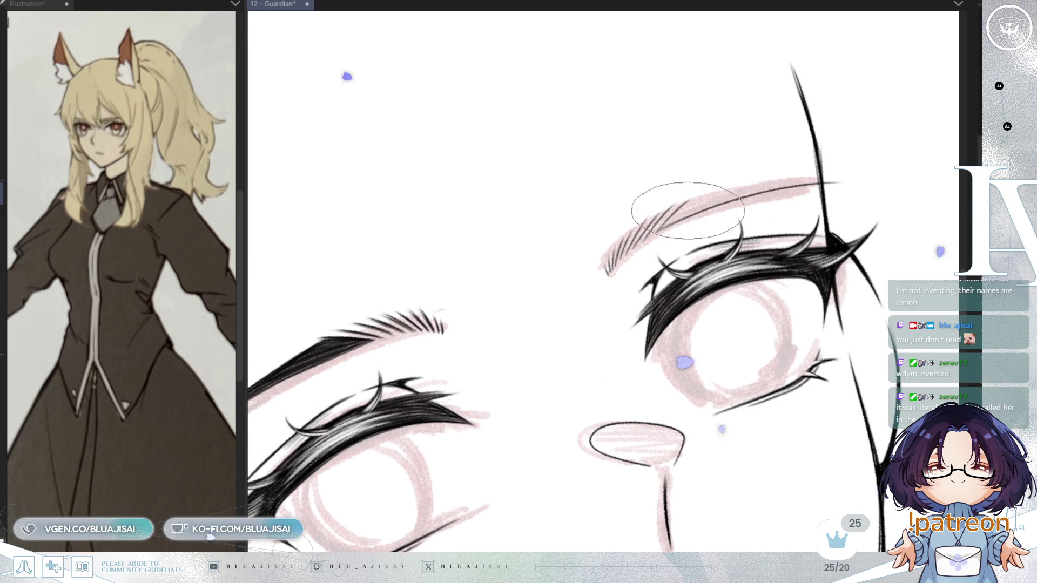
pyautogui.moveTo(837, 182); pyautogui.dragTo(691, 201)
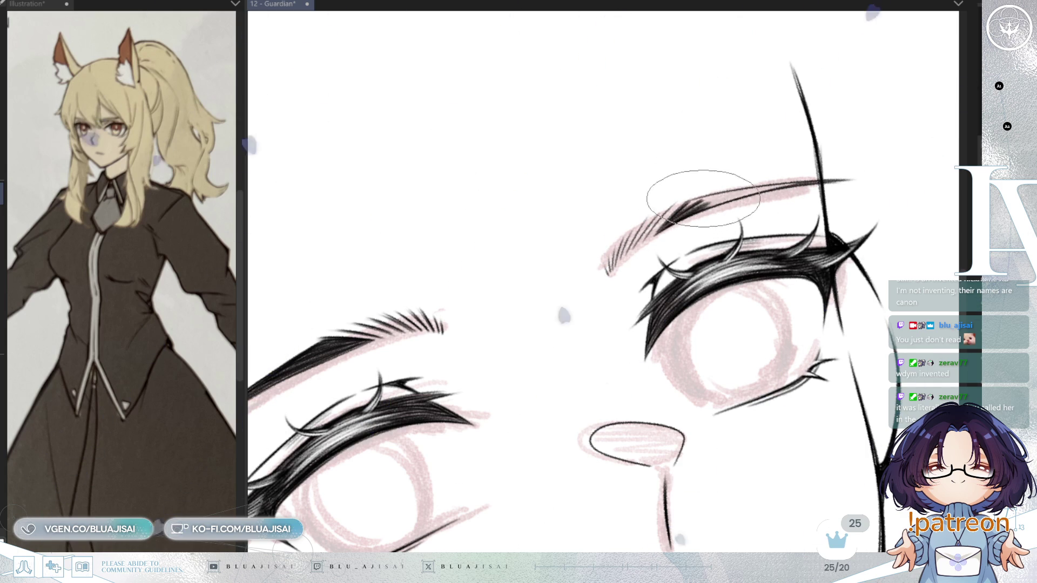
pyautogui.press('-')
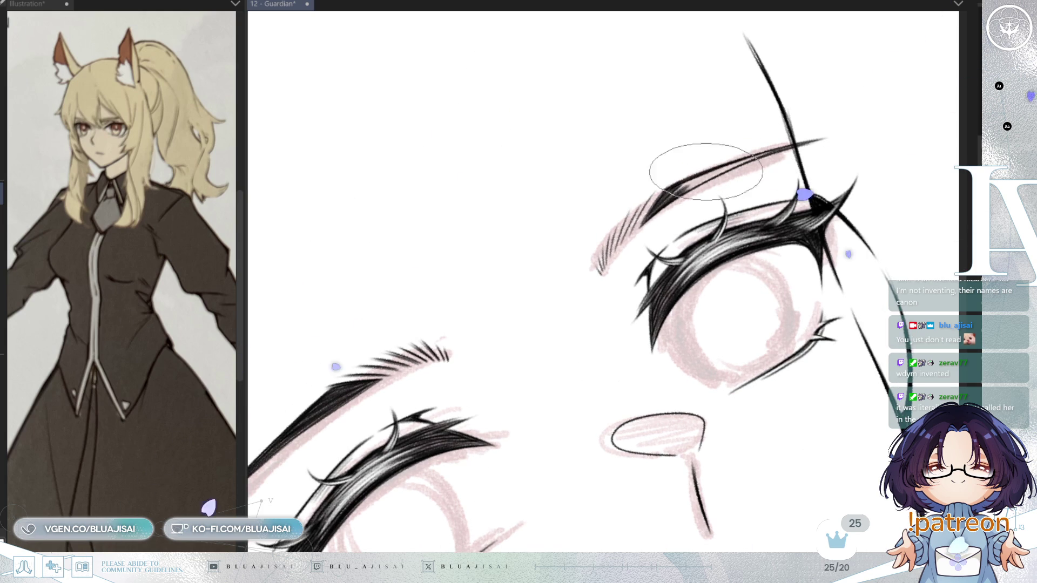
pyautogui.moveTo(712, 172); pyautogui.dragTo(676, 196)
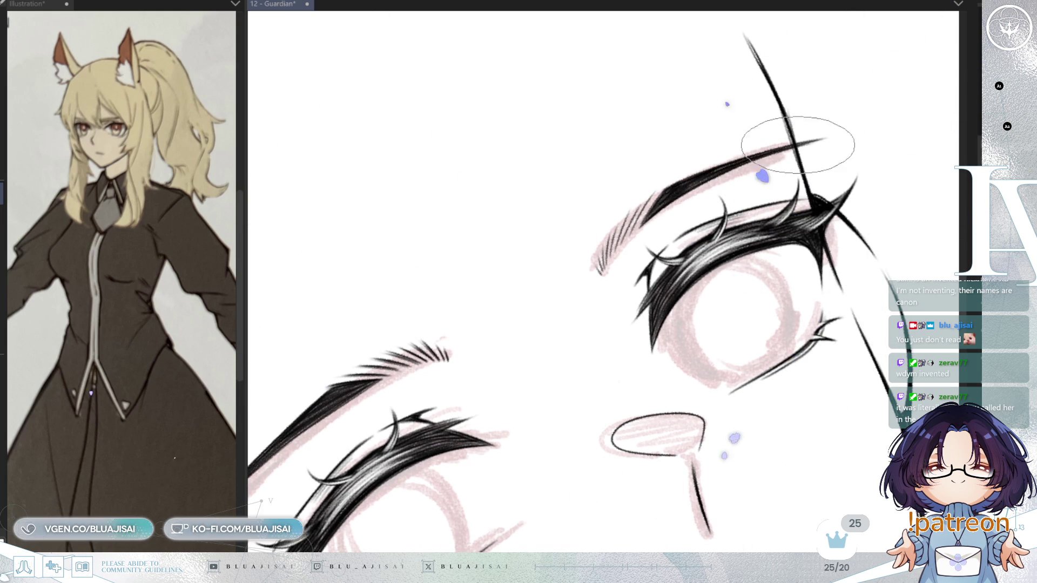
pyautogui.press('^')
pyautogui.scroll(-3, 873, 120)
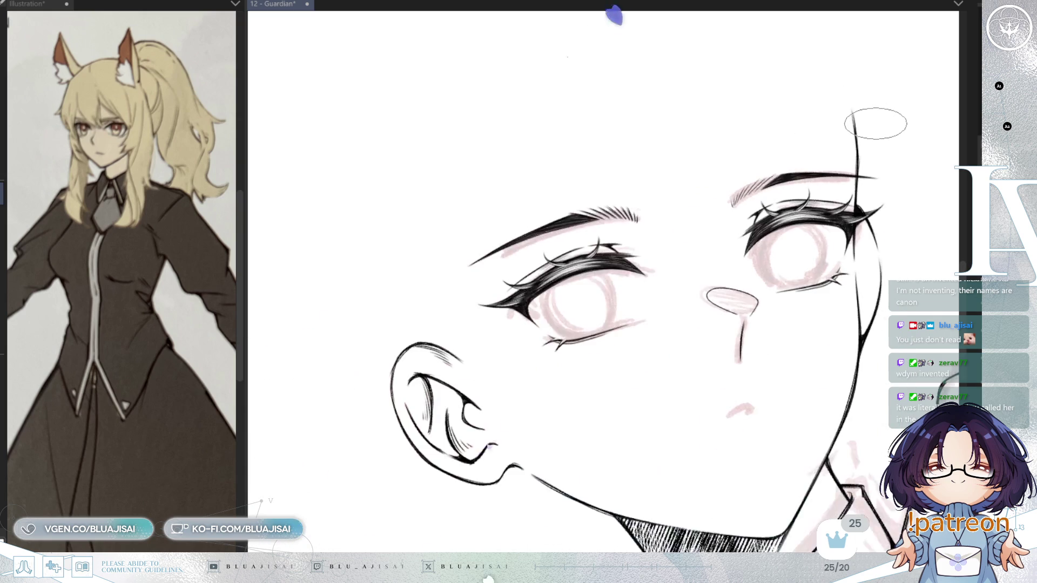
pyautogui.scroll(5, 859, 130)
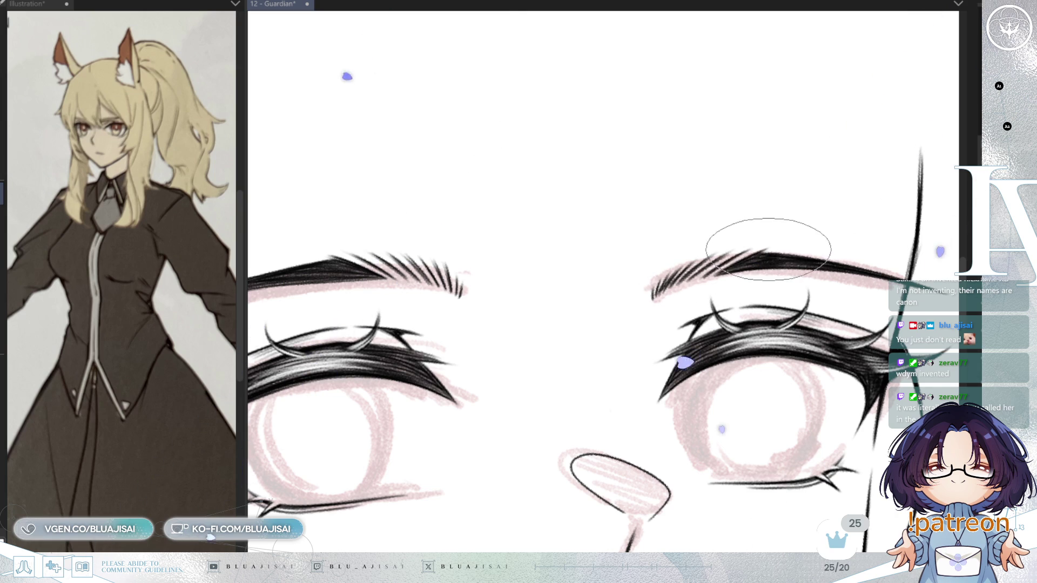
pyautogui.press('-')
pyautogui.moveTo(754, 242); pyautogui.dragTo(727, 258)
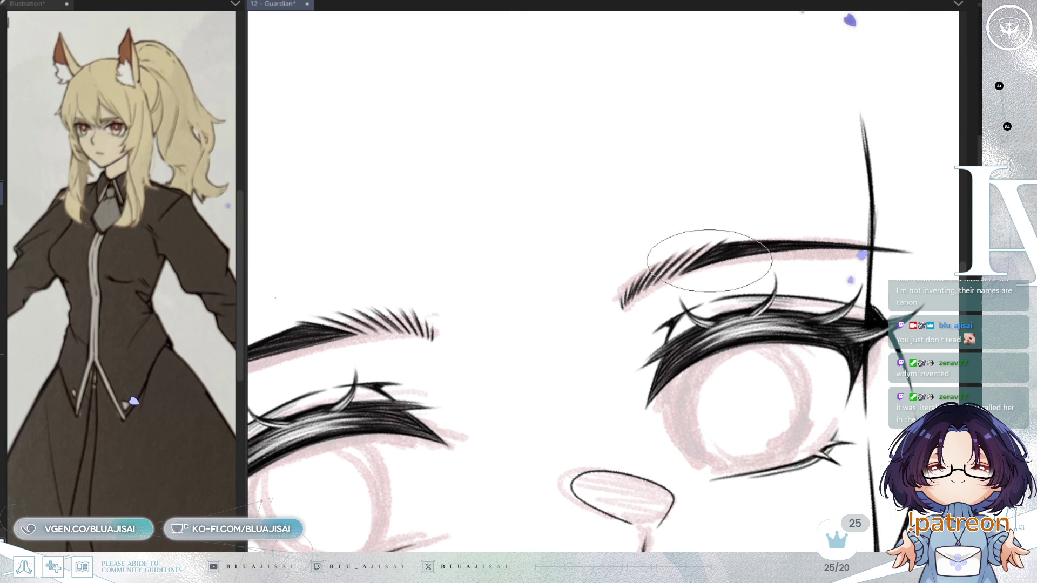
pyautogui.scroll(-2, 789, 243)
pyautogui.scroll(3, 815, 228)
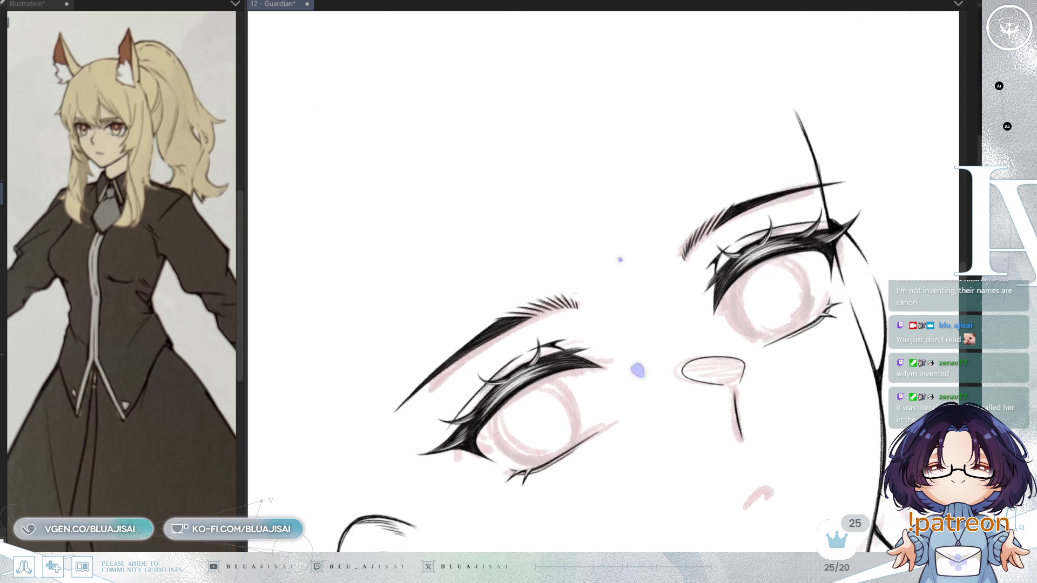
pyautogui.scroll(-5, 740, 177)
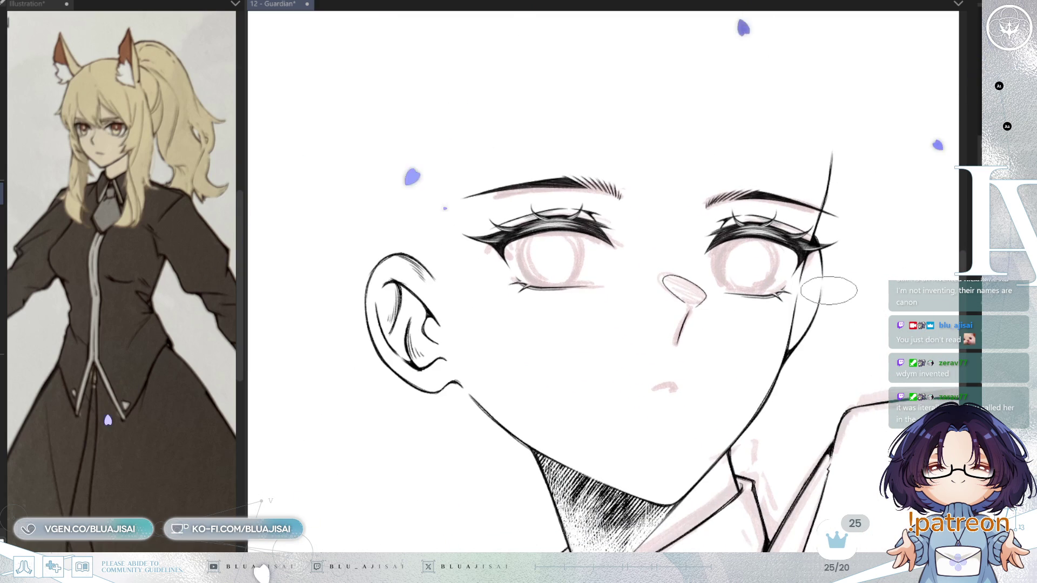
pyautogui.press('h')
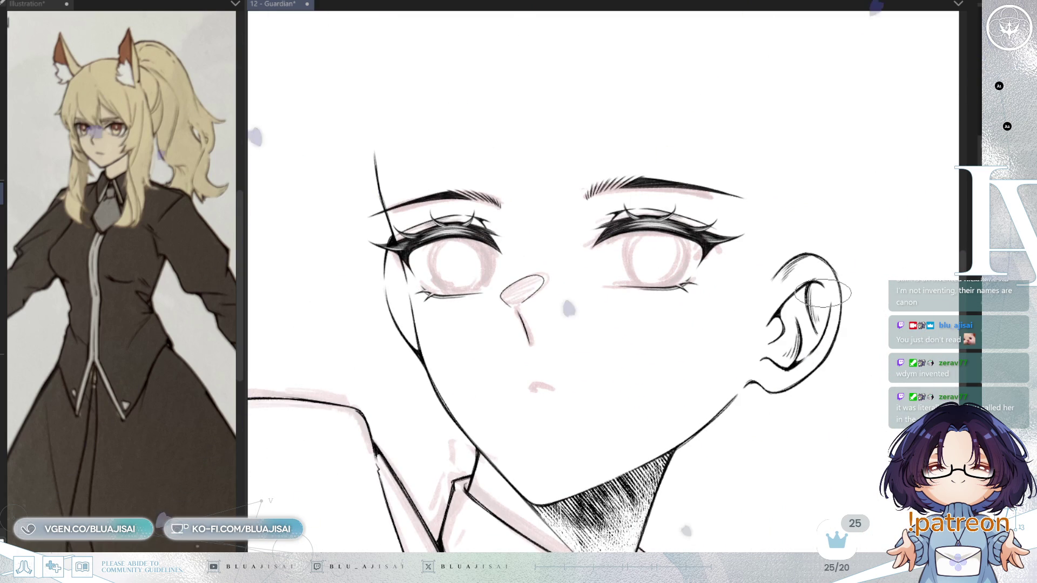
pyautogui.press('h')
pyautogui.scroll(5, 821, 293)
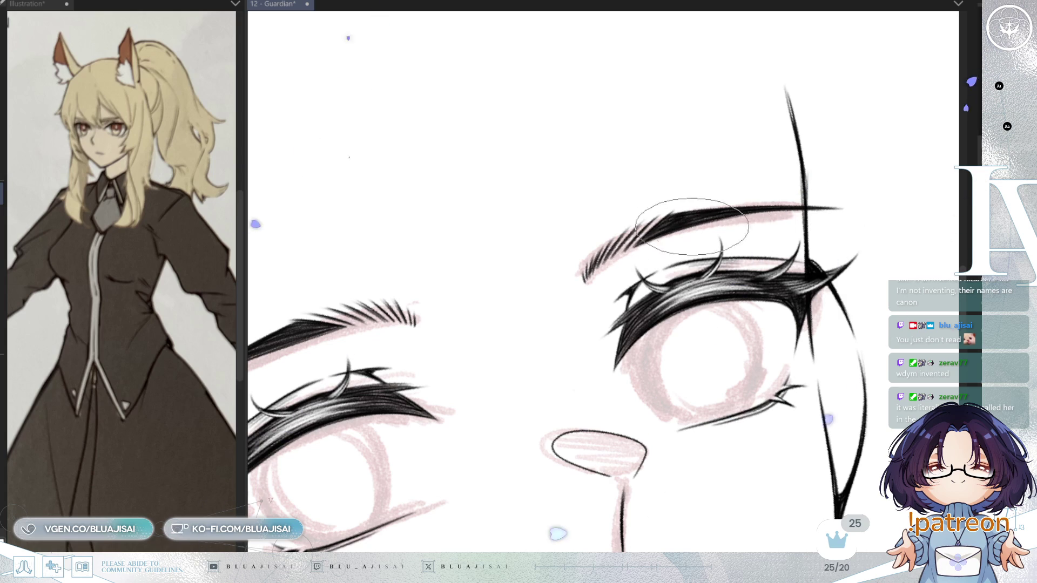
pyautogui.scroll(-5, 791, 212)
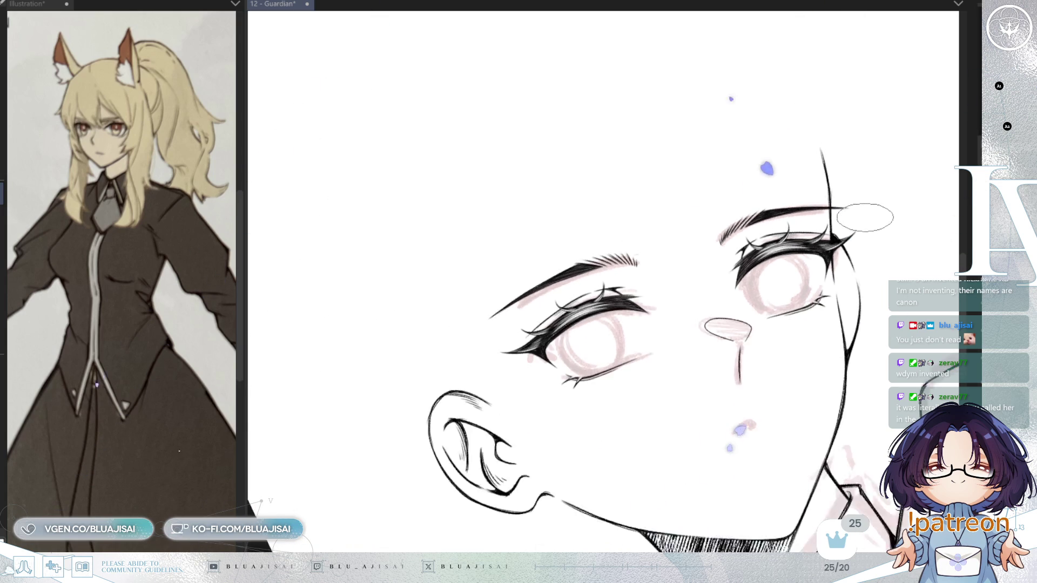
pyautogui.scroll(-2, 816, 234)
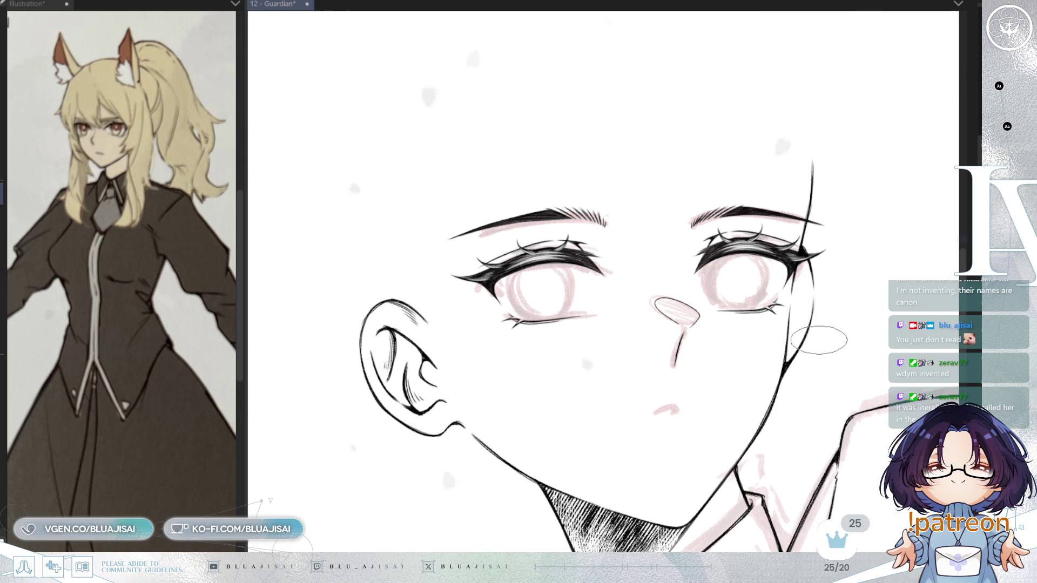
pyautogui.scroll(2, 820, 339)
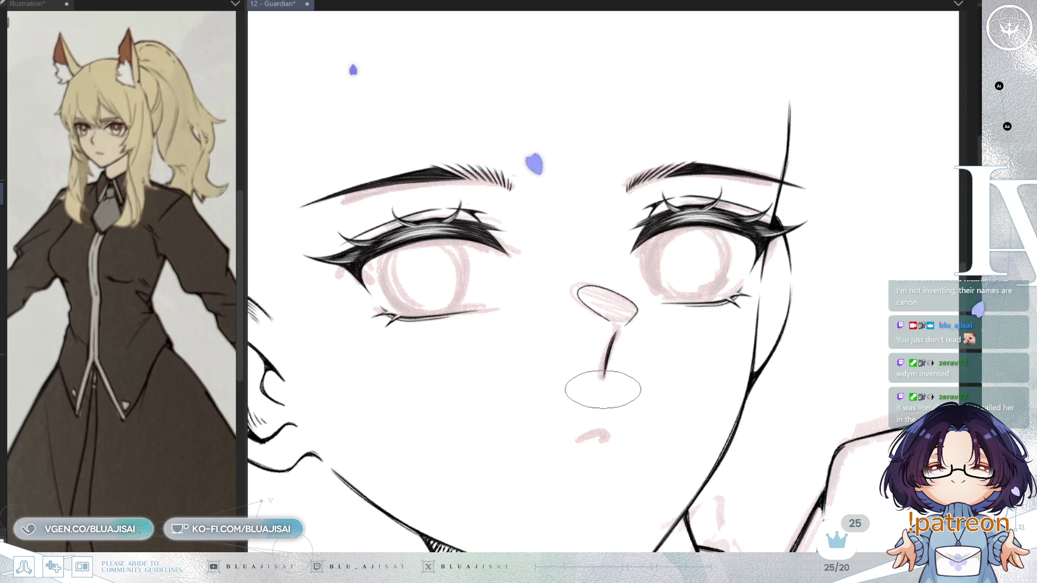
# - Tilt the canvas and zoom in and out around the nose tip while hatching it
pyautogui.press('-')
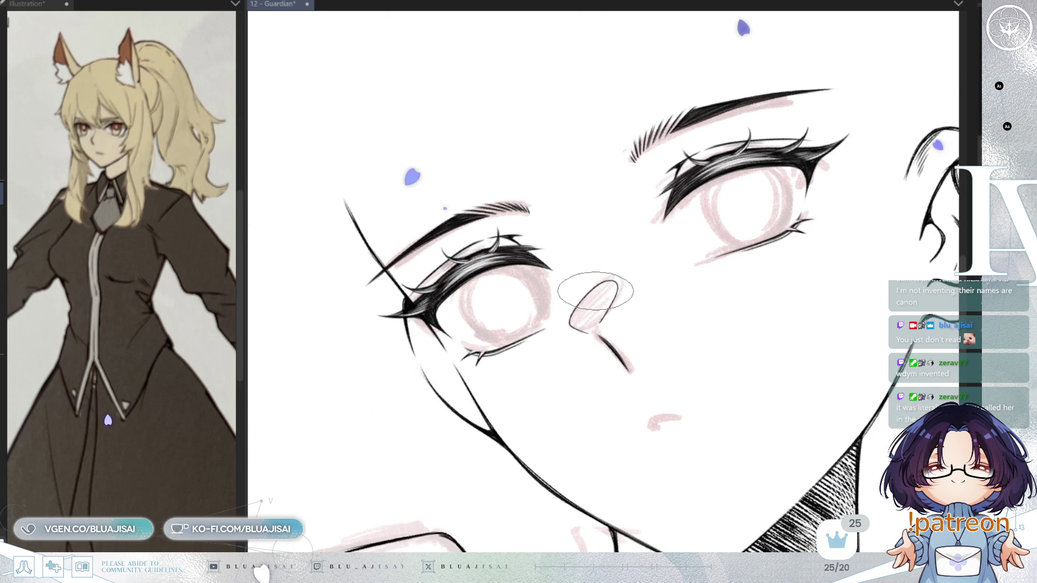
pyautogui.scroll(1, 594, 290)
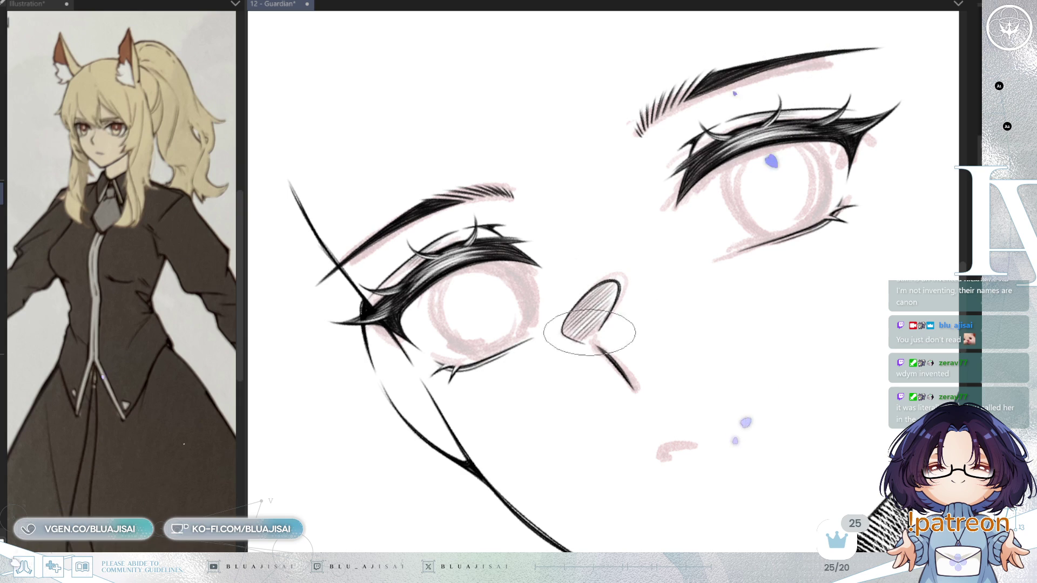
pyautogui.scroll(-2, 674, 295)
pyautogui.scroll(4, 618, 319)
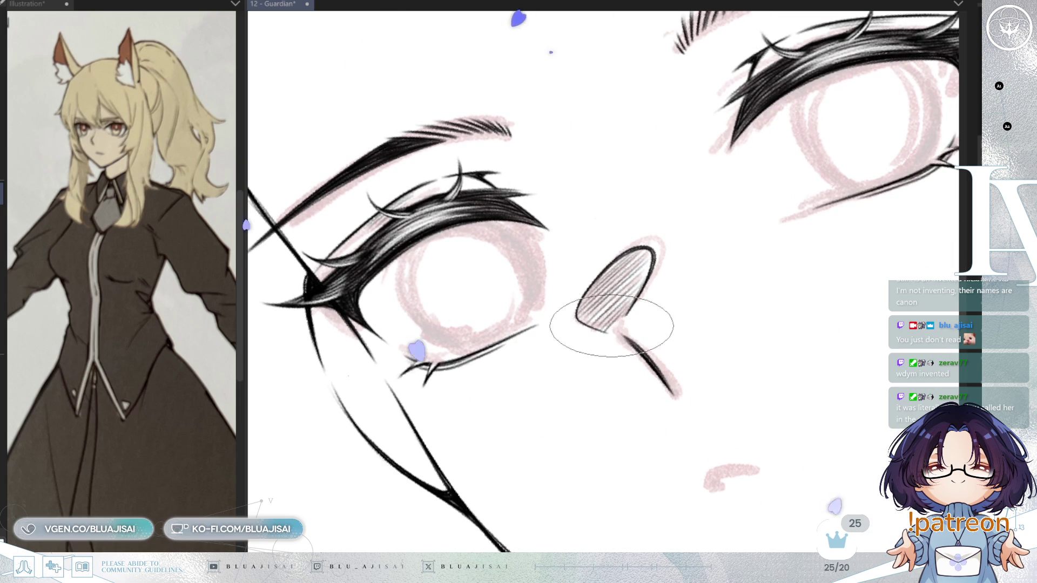
pyautogui.scroll(-1, 622, 318)
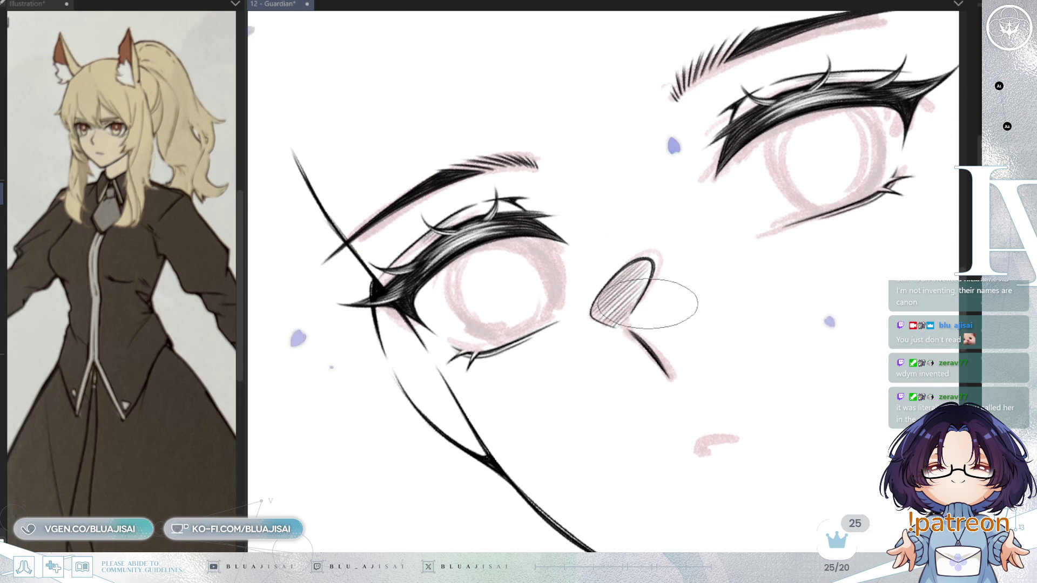
pyautogui.scroll(-3, 628, 315)
pyautogui.scroll(-1, 820, 247)
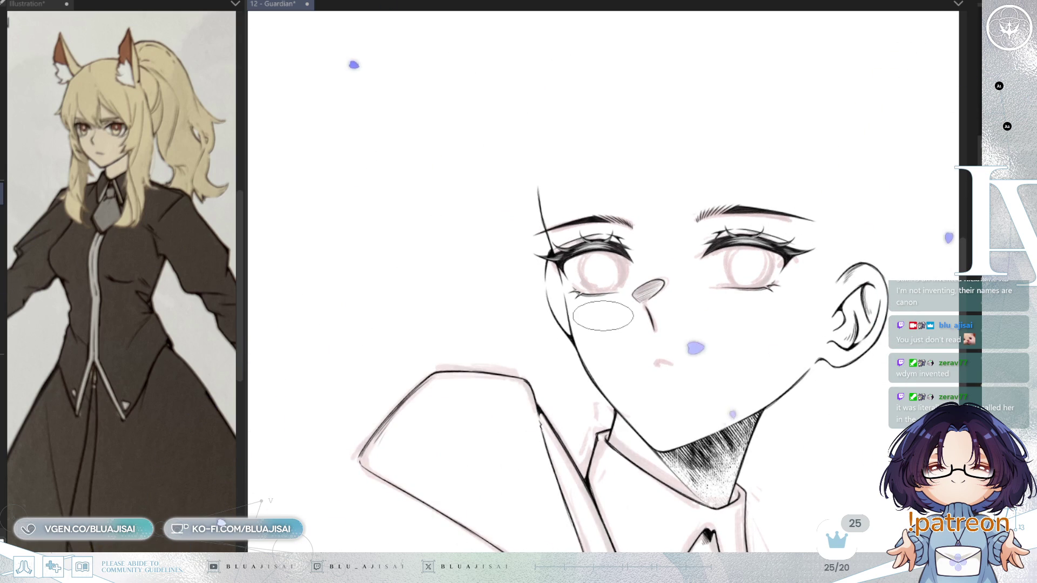
pyautogui.scroll(2, 626, 196)
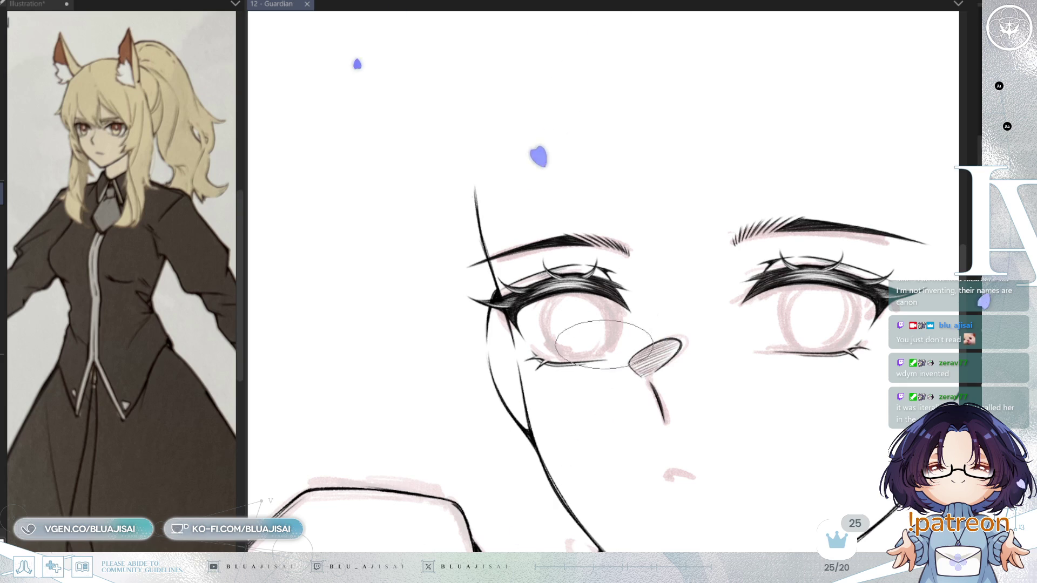
pyautogui.scroll(2, 697, 361)
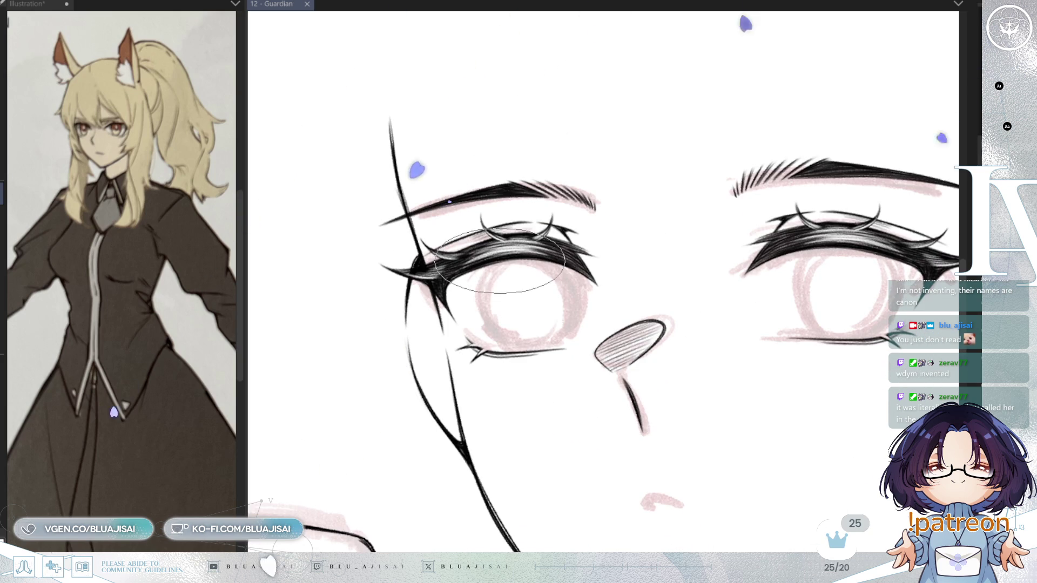
pyautogui.moveTo(482, 263); pyautogui.dragTo(506, 340)
pyautogui.hotkey('ctrl', 'z')
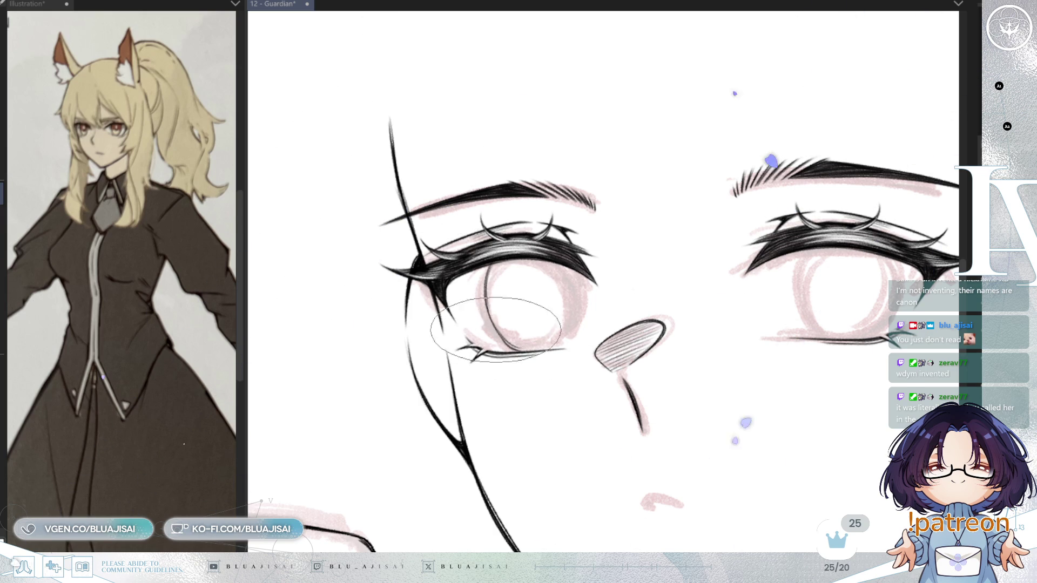
pyautogui.moveTo(486, 310); pyautogui.dragTo(544, 228)
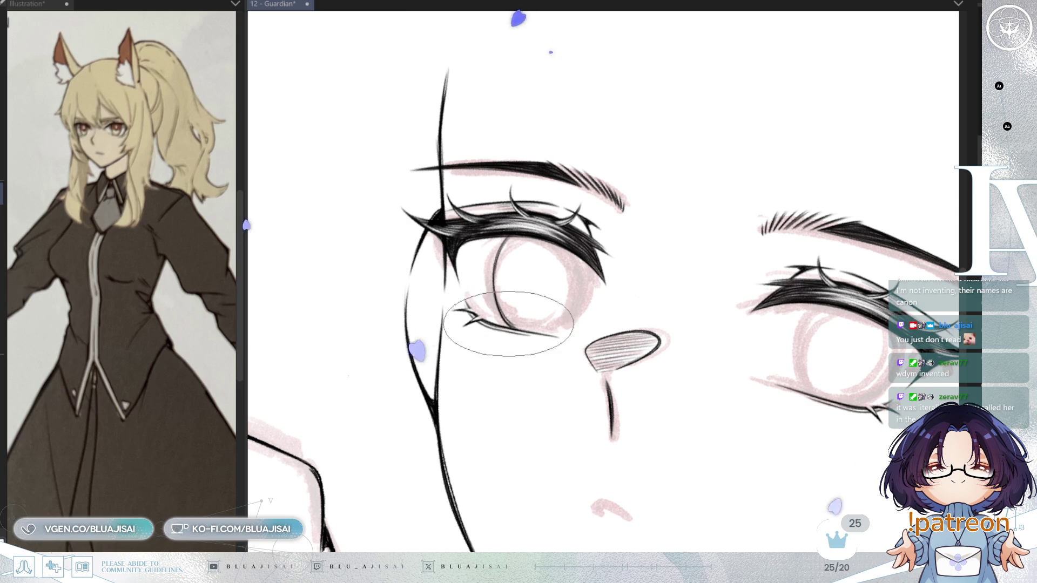
pyautogui.press('-')
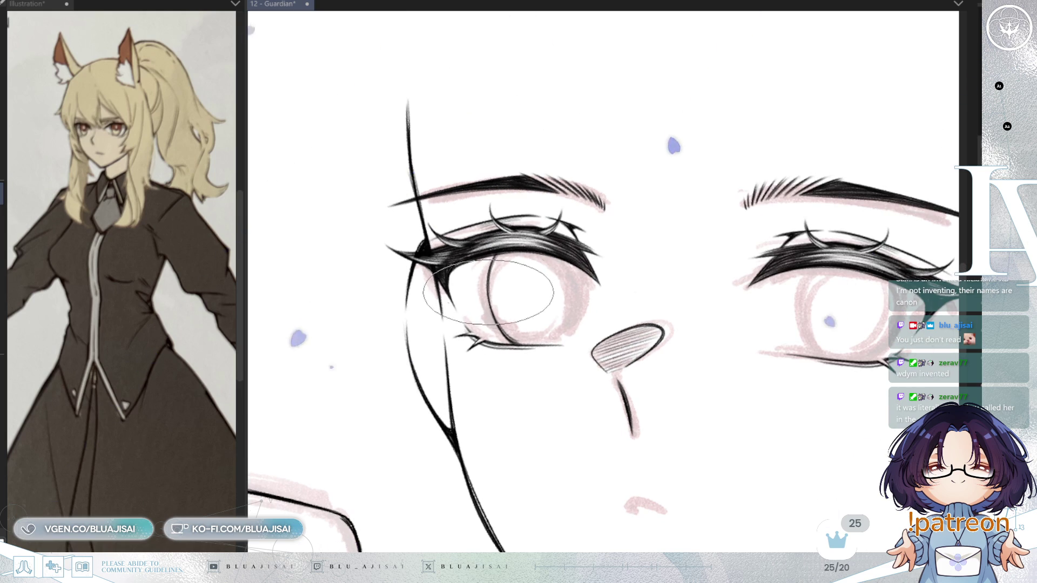
pyautogui.press('h')
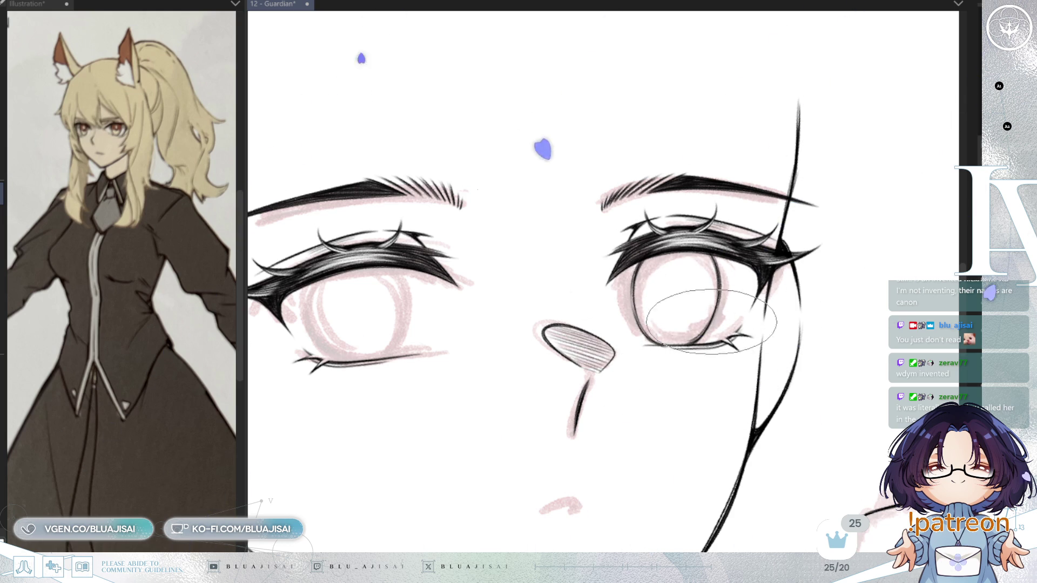
pyautogui.press('h')
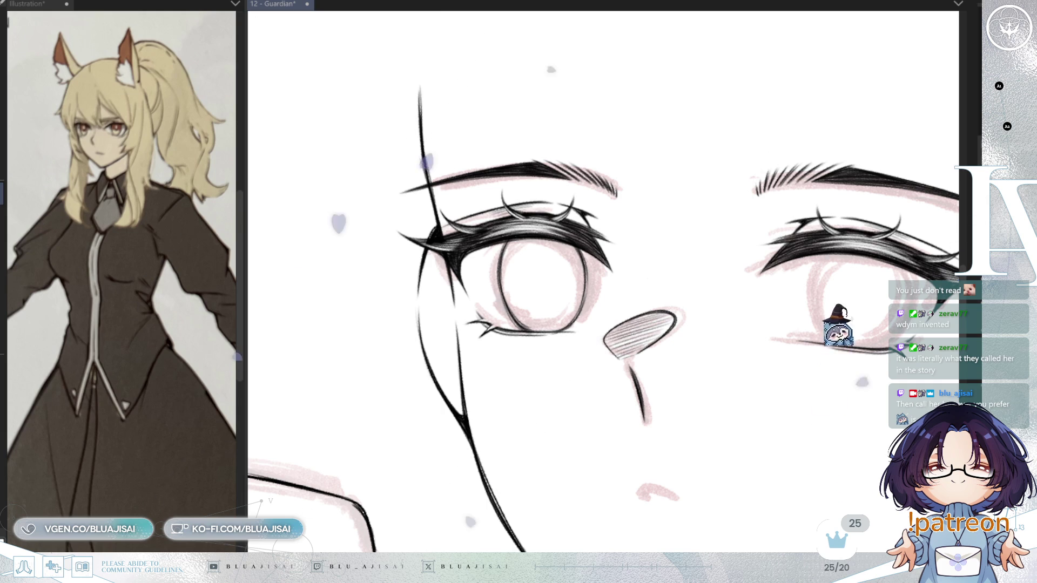
pyautogui.moveTo(551, 189)
pyautogui.mouseDown()
pyautogui.moveTo(468, 203)
pyautogui.moveTo(462, 115)
pyautogui.mouseUp()
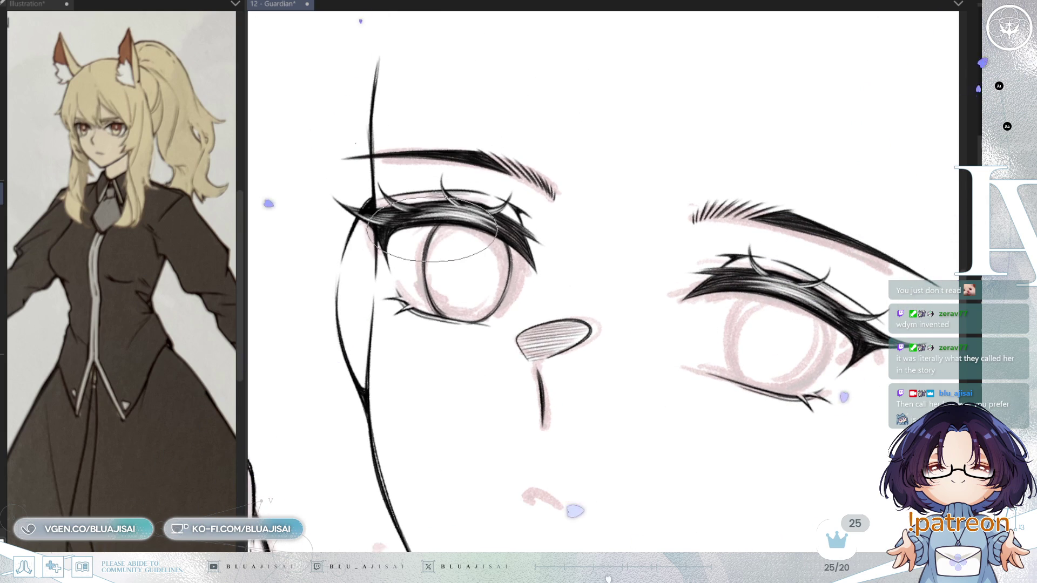
pyautogui.moveTo(659, 173)
pyautogui.mouseDown()
pyautogui.moveTo(792, 322)
pyautogui.moveTo(740, 81)
pyautogui.moveTo(586, 340)
pyautogui.moveTo(609, 331)
pyautogui.mouseUp()
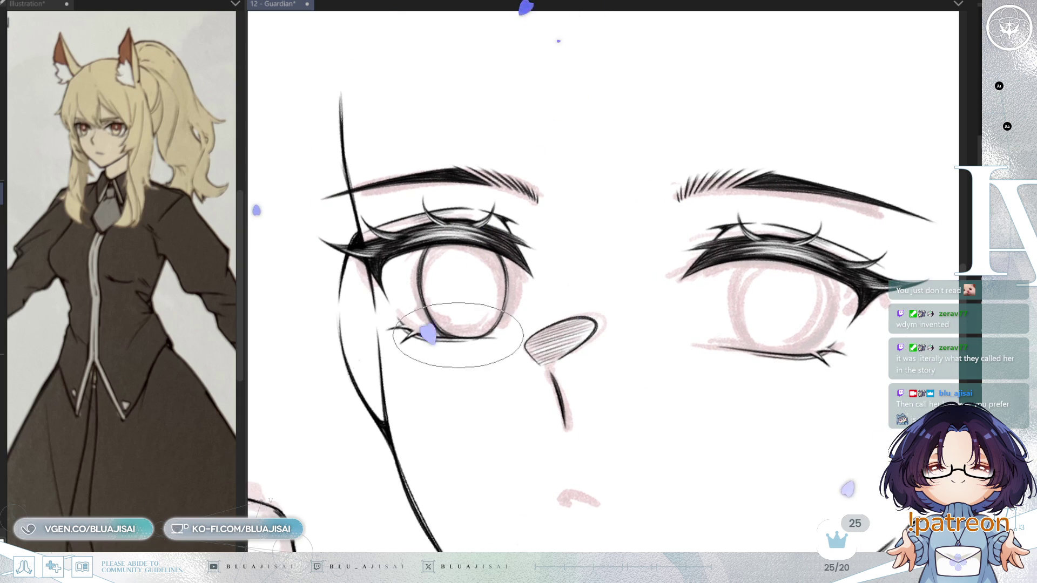
pyautogui.scroll(-2, 562, 282)
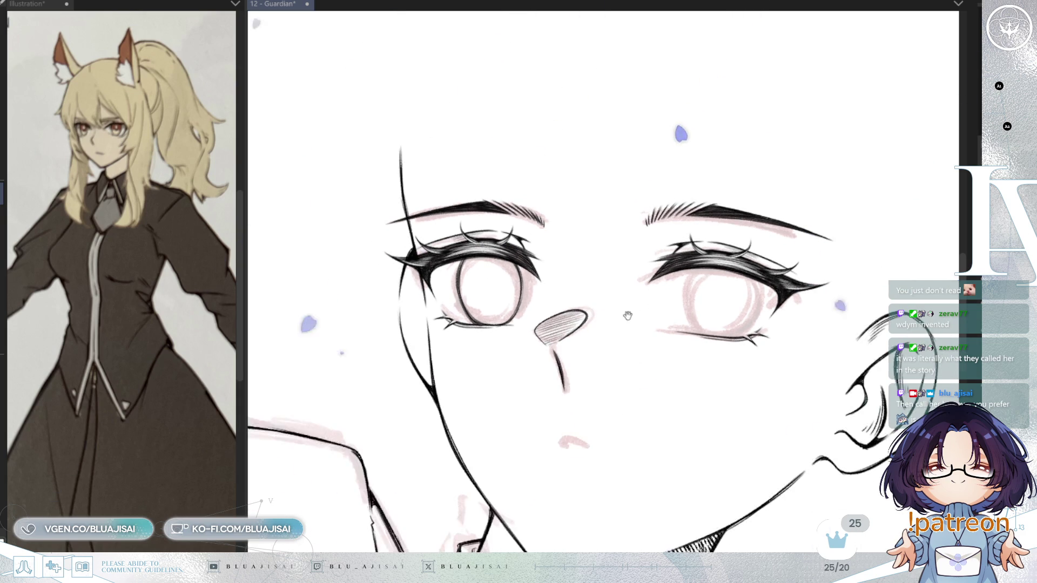
# - Enlarge and slightly skew the iris outline with Ctrl+T, then confirm
pyautogui.hotkey('ctrl', 't')
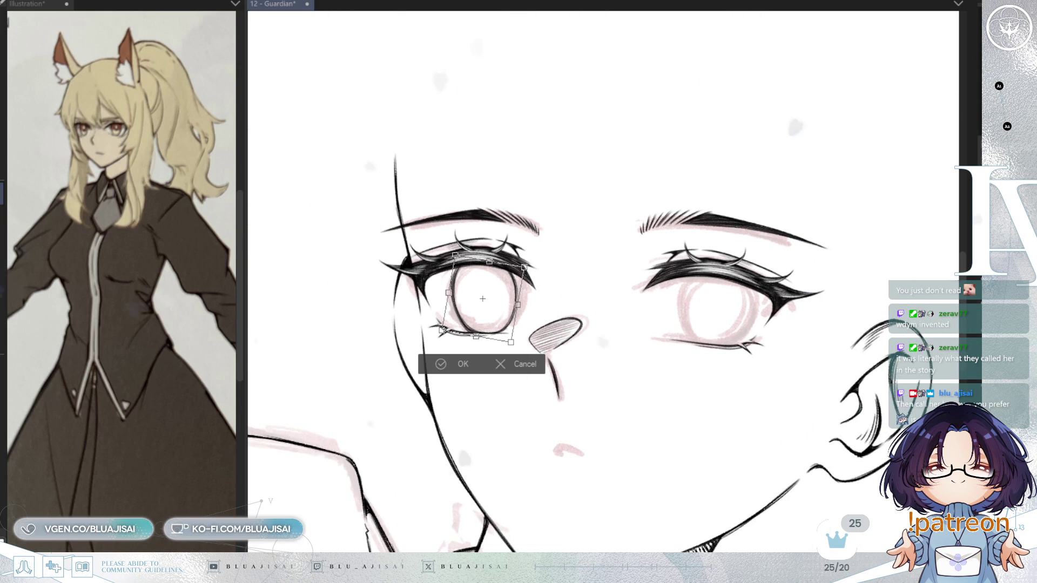
pyautogui.press('h')
pyautogui.moveTo(761, 281); pyautogui.dragTo(763, 282)
pyautogui.moveTo(691, 281); pyautogui.dragTo(764, 283)
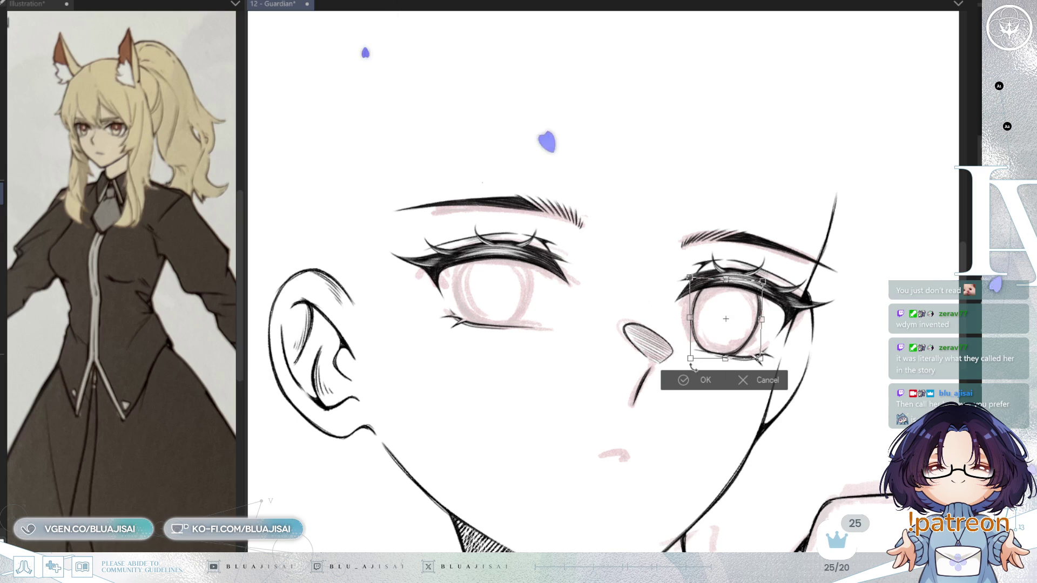
pyautogui.moveTo(727, 282); pyautogui.dragTo(725, 284)
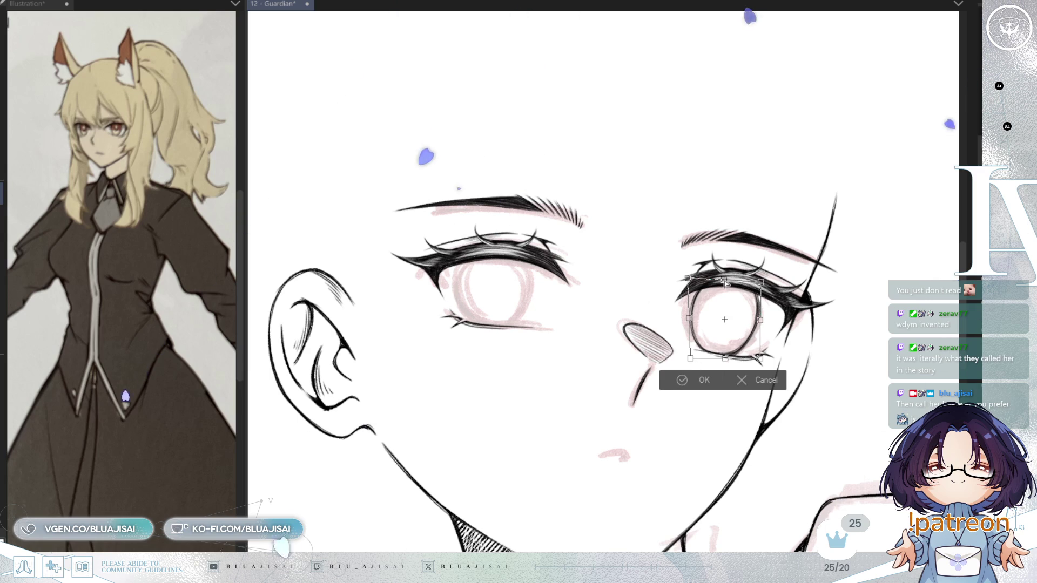
pyautogui.click(669, 380)
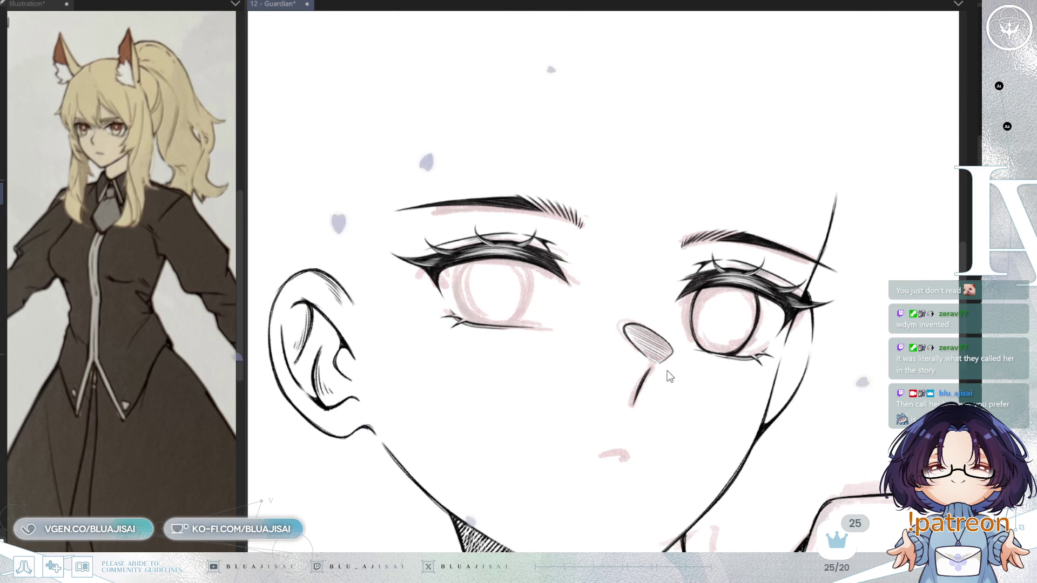
# - Fit a skewed copy of the iris outline into the other eye and commit it
pyautogui.hotkey('ctrl', 't')
pyautogui.moveTo(739, 347); pyautogui.dragTo(507, 298)
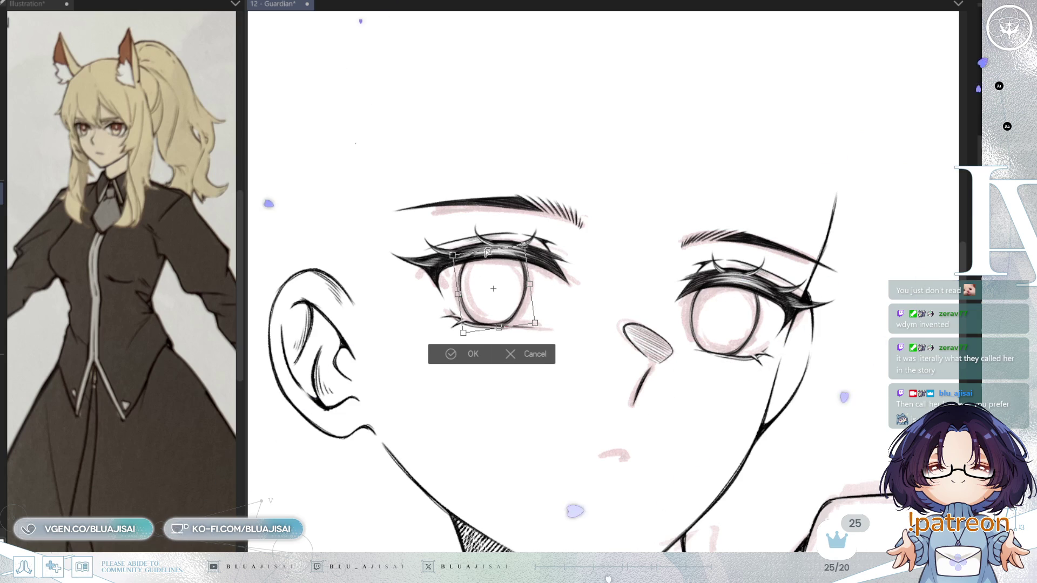
pyautogui.moveTo(487, 251); pyautogui.dragTo(482, 252)
pyautogui.moveTo(509, 305)
pyautogui.mouseDown()
pyautogui.moveTo(498, 310)
pyautogui.moveTo(542, 302)
pyautogui.mouseUp()
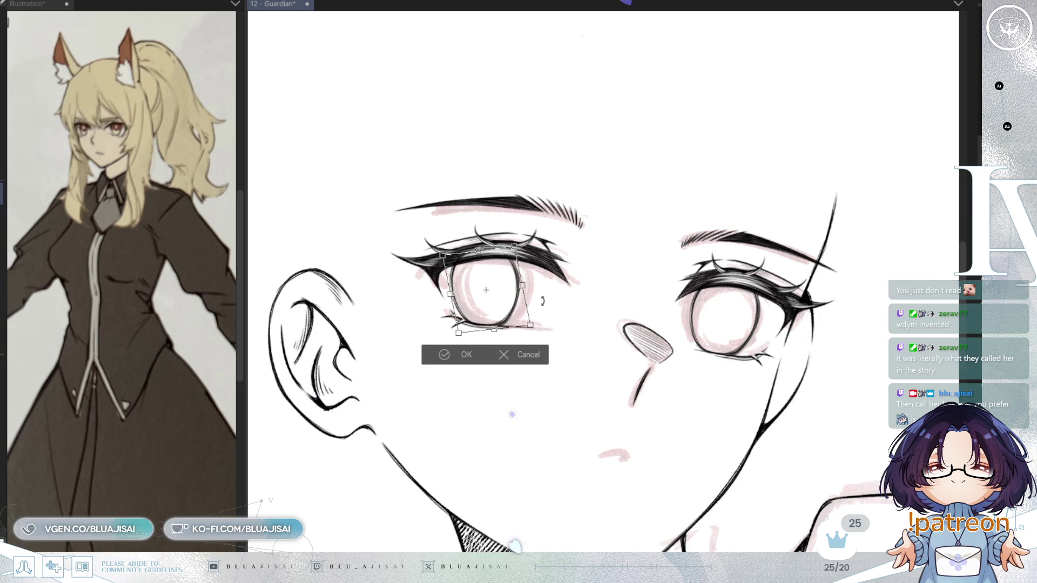
pyautogui.moveTo(493, 331); pyautogui.dragTo(492, 332)
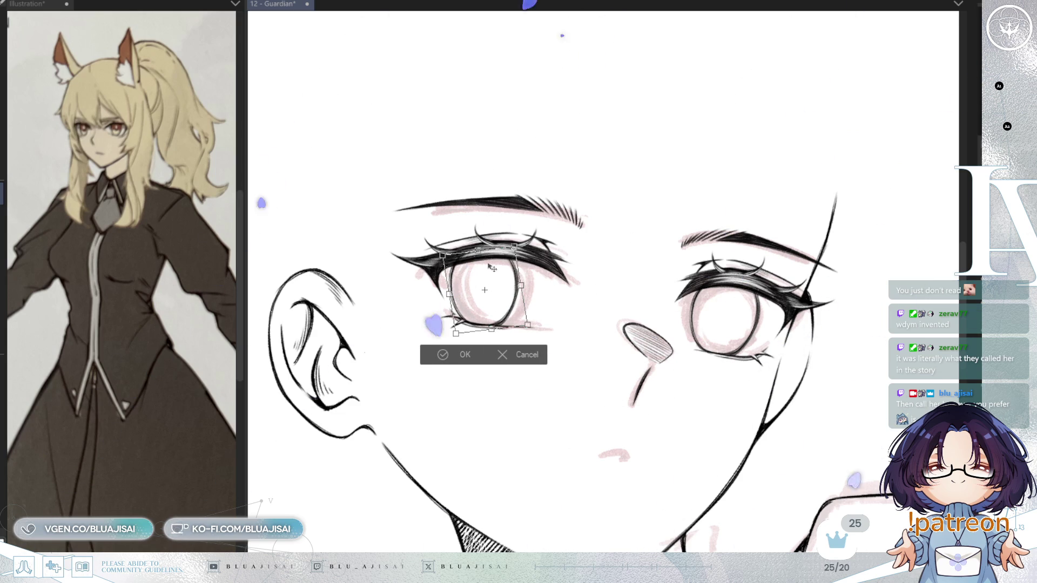
pyautogui.moveTo(494, 275); pyautogui.dragTo(525, 290)
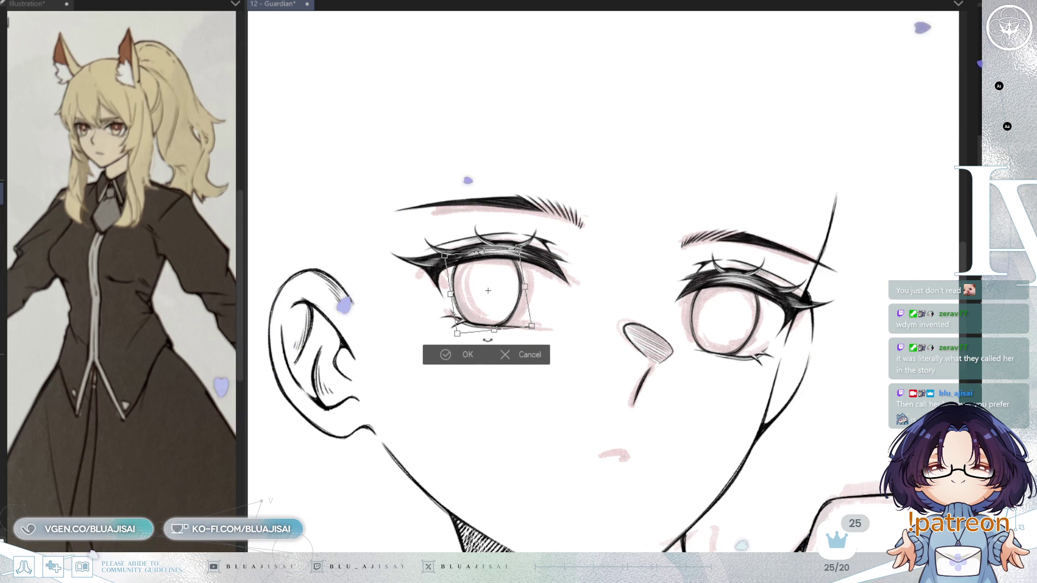
pyautogui.press('Return')
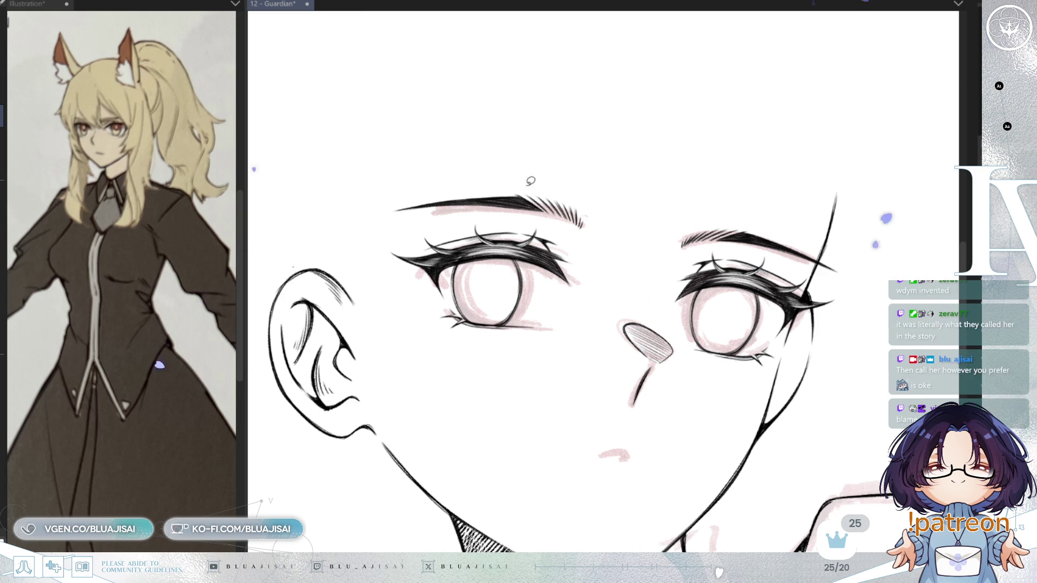
pyautogui.moveTo(529, 233)
pyautogui.mouseDown()
pyautogui.moveTo(493, 324)
pyautogui.moveTo(541, 311)
pyautogui.mouseUp()
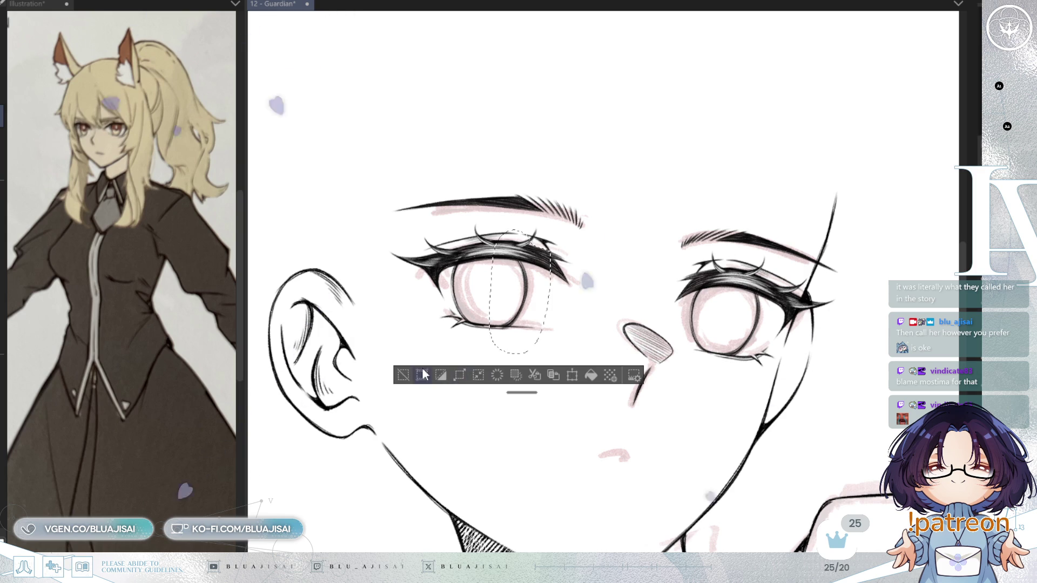
# - Select the right-hand eye and transform it slightly narrower to match the other eye
pyautogui.hotkey('ctrl', 'd')
pyautogui.press('h')
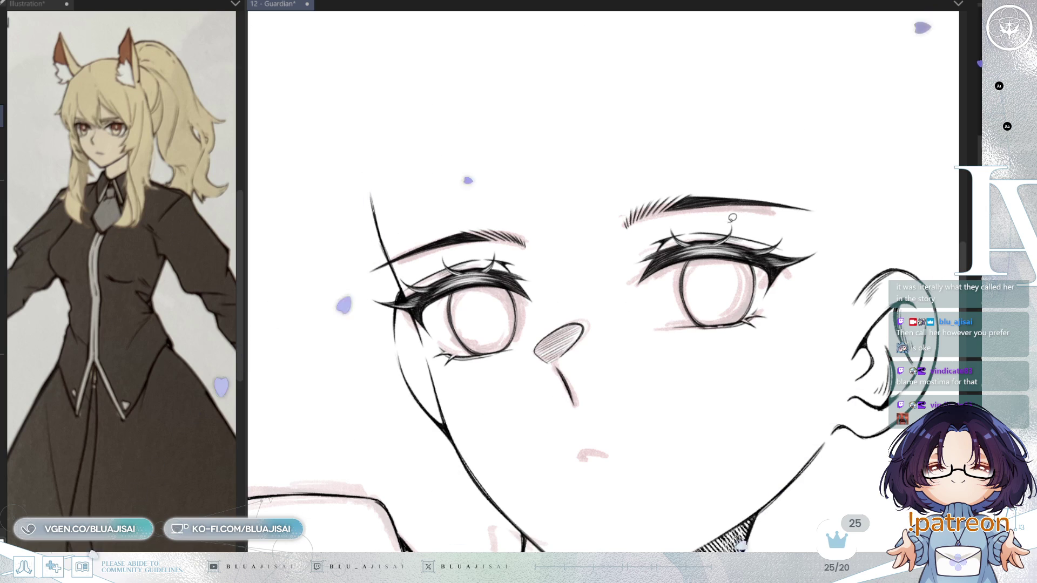
pyautogui.moveTo(778, 218); pyautogui.dragTo(728, 212)
pyautogui.hotkey('ctrl', 't')
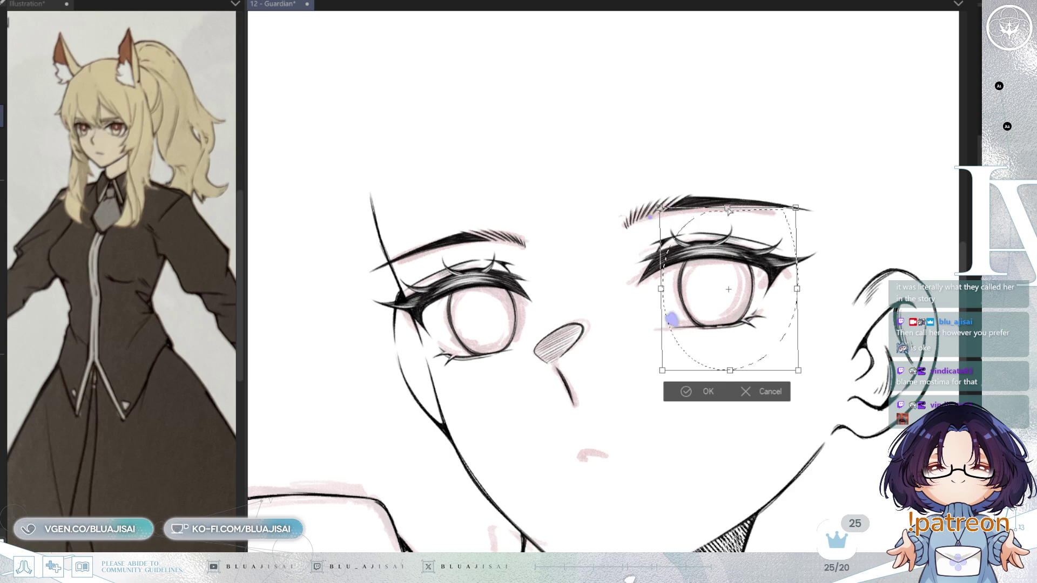
pyautogui.moveTo(798, 290); pyautogui.dragTo(795, 292)
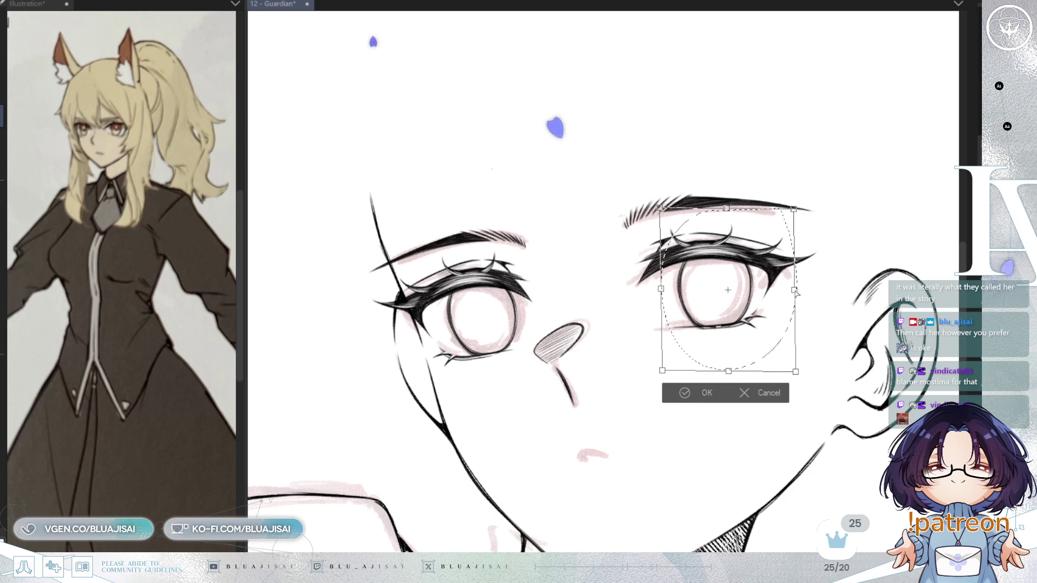
pyautogui.click(702, 392)
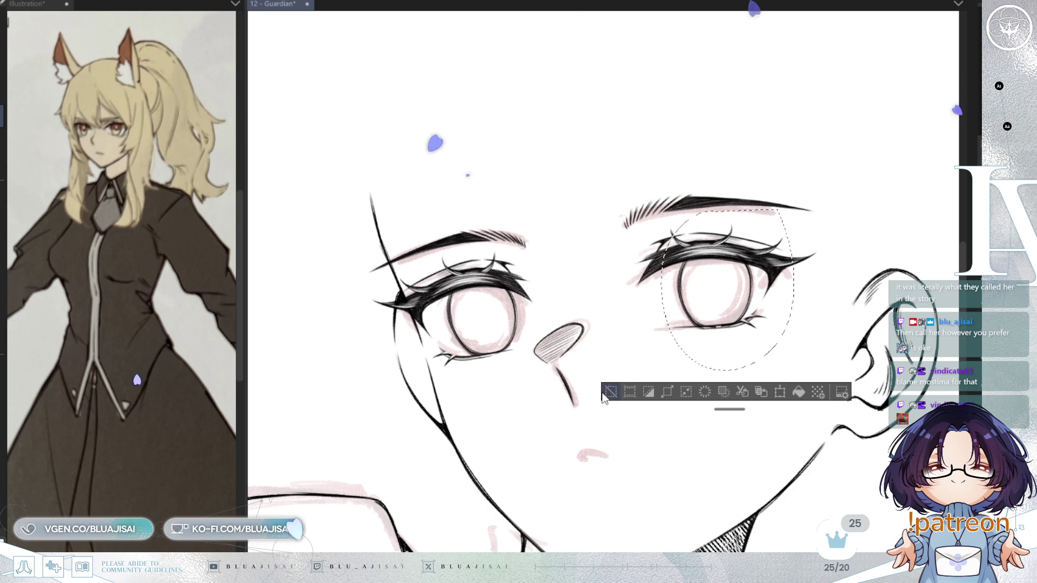
pyautogui.scroll(-3, 704, 333)
pyautogui.scroll(-2, 786, 287)
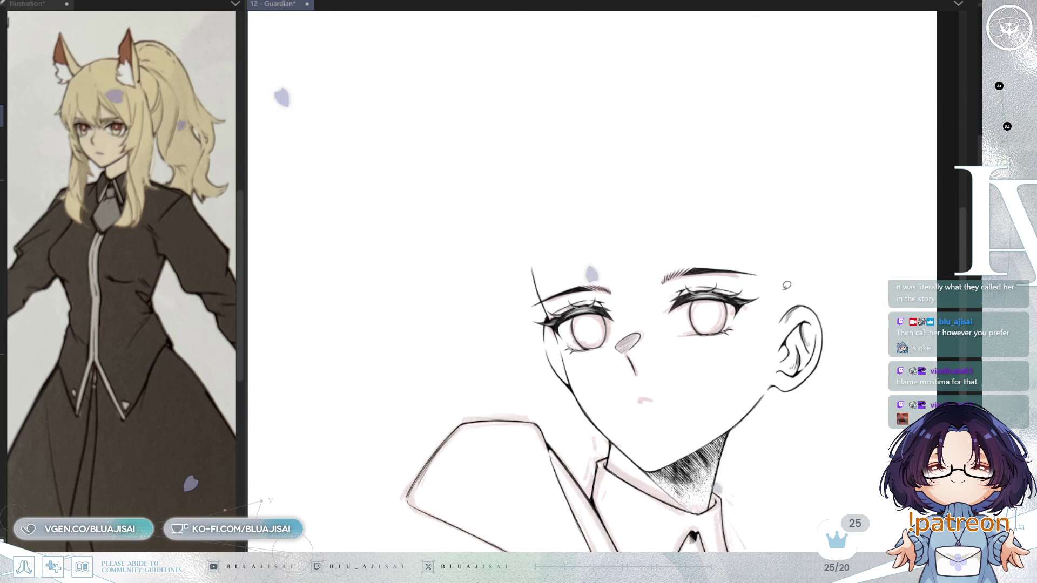
pyautogui.scroll(4, 786, 285)
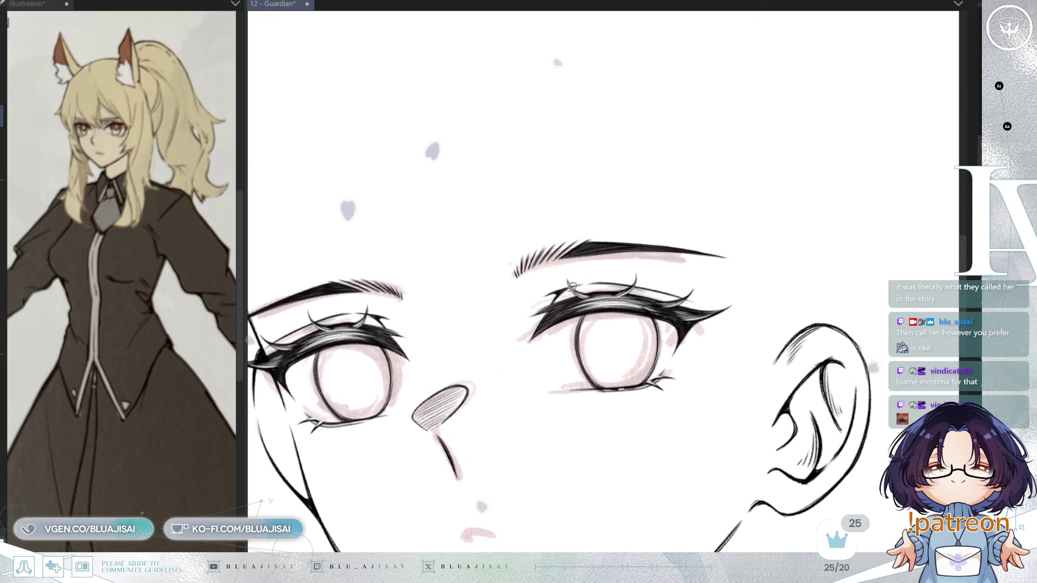
pyautogui.moveTo(668, 374); pyautogui.dragTo(817, 300)
pyautogui.scroll(2, 651, 313)
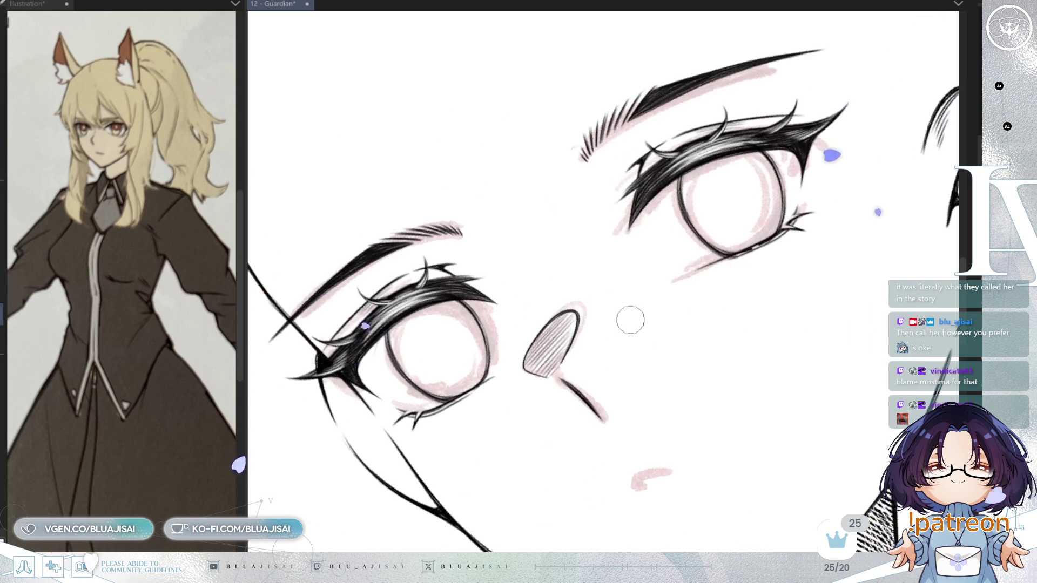
pyautogui.scroll(2, 576, 344)
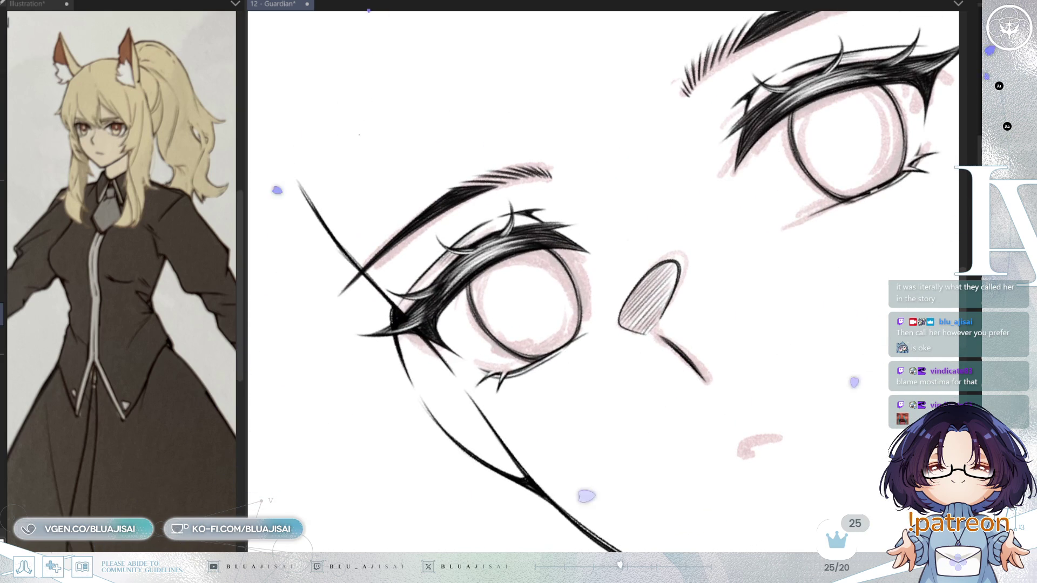
pyautogui.scroll(1, 533, 371)
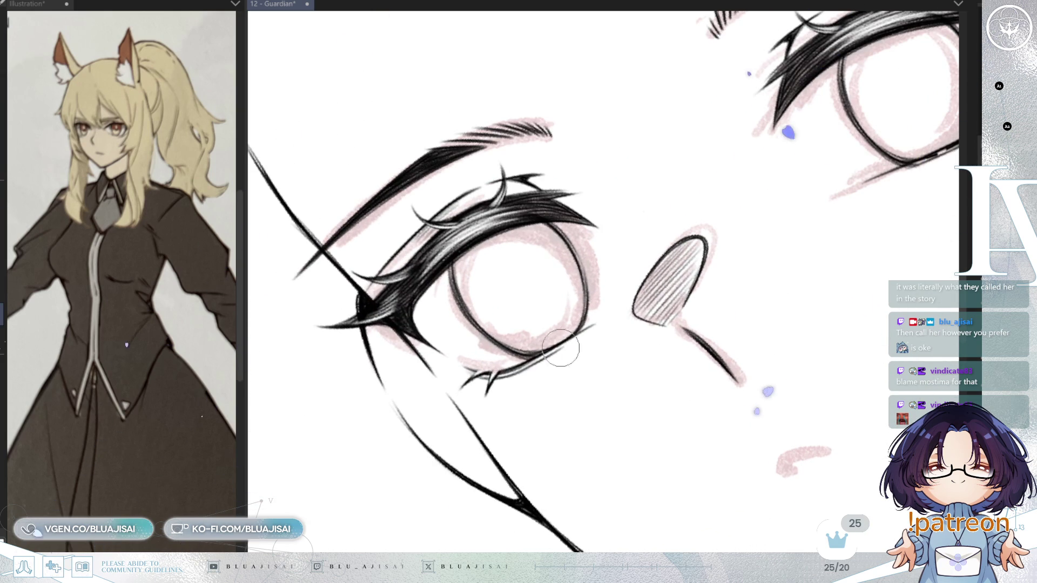
pyautogui.moveTo(719, 313); pyautogui.dragTo(530, 406)
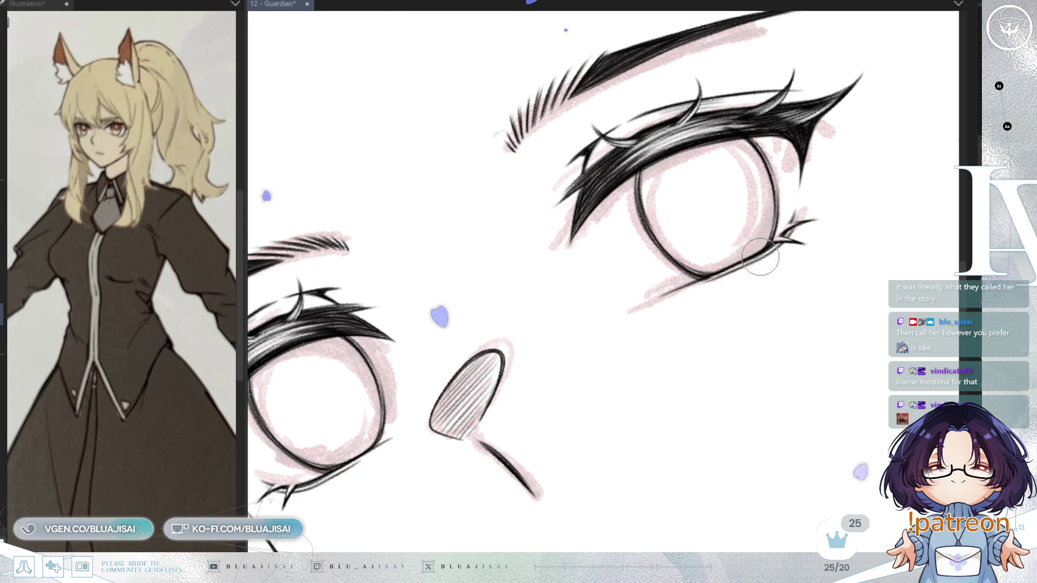
pyautogui.moveTo(694, 278)
pyautogui.mouseDown()
pyautogui.moveTo(671, 271)
pyautogui.moveTo(728, 269)
pyautogui.mouseUp()
pyautogui.press('h')
pyautogui.press('e')
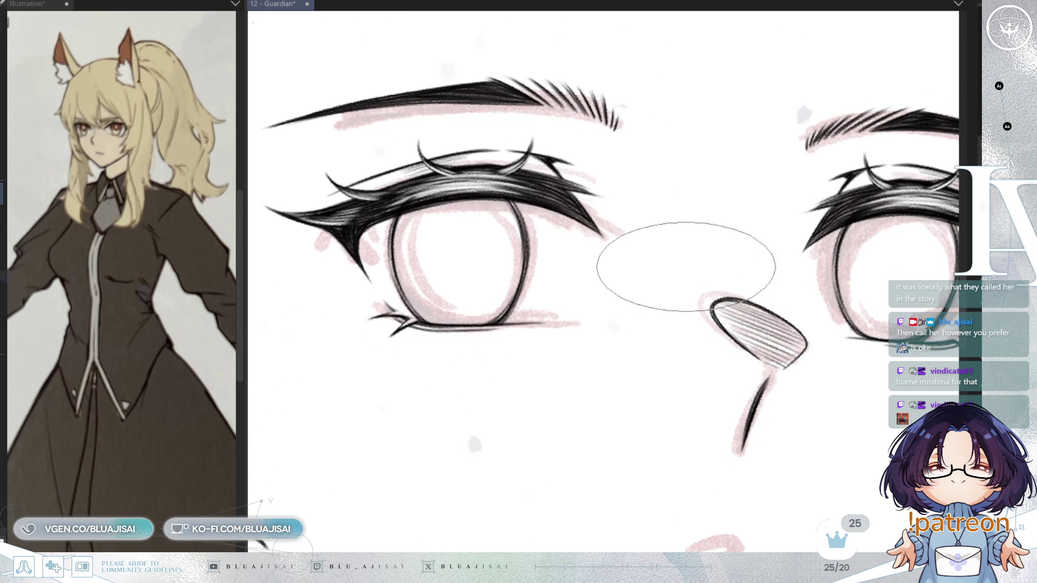
pyautogui.scroll(2, 718, 269)
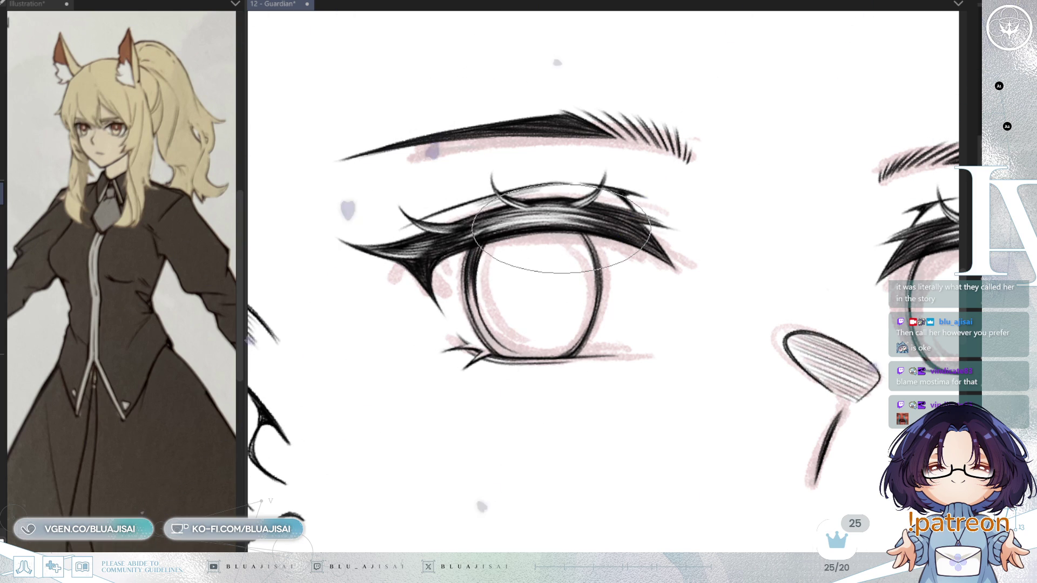
# - Save the 12 - Guardian drawing and mirror the canvas view
pyautogui.hotkey('ctrl', 's')
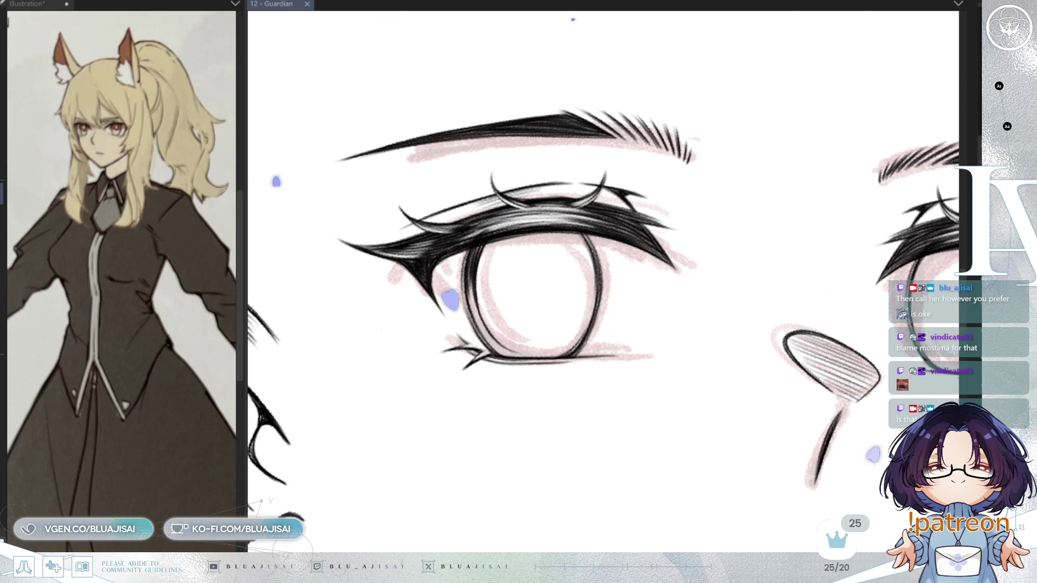
pyautogui.press('h')
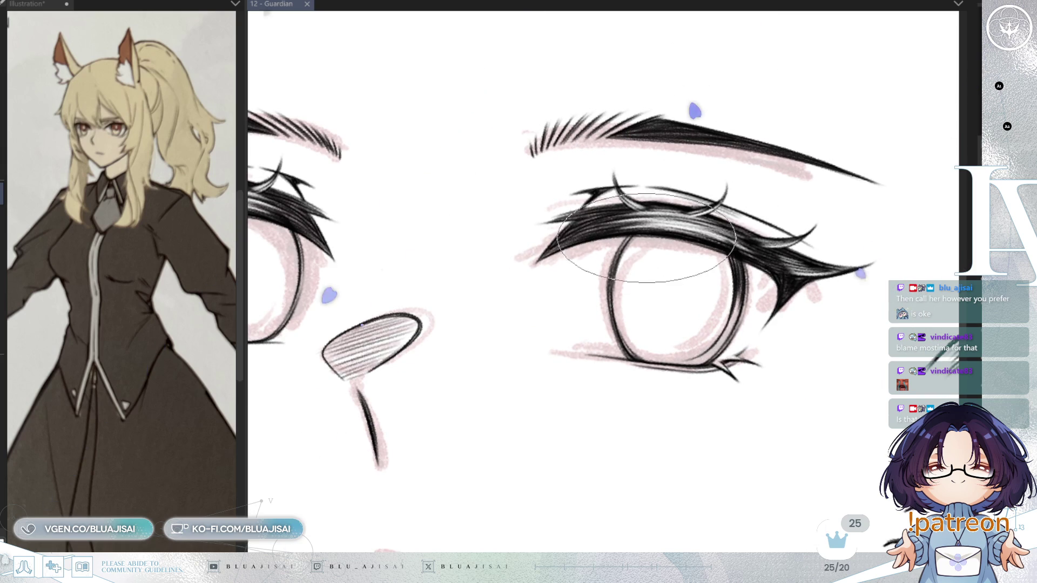
# - Draw a thin elliptical arc across the upper iris
pyautogui.moveTo(639, 237); pyautogui.dragTo(626, 300)
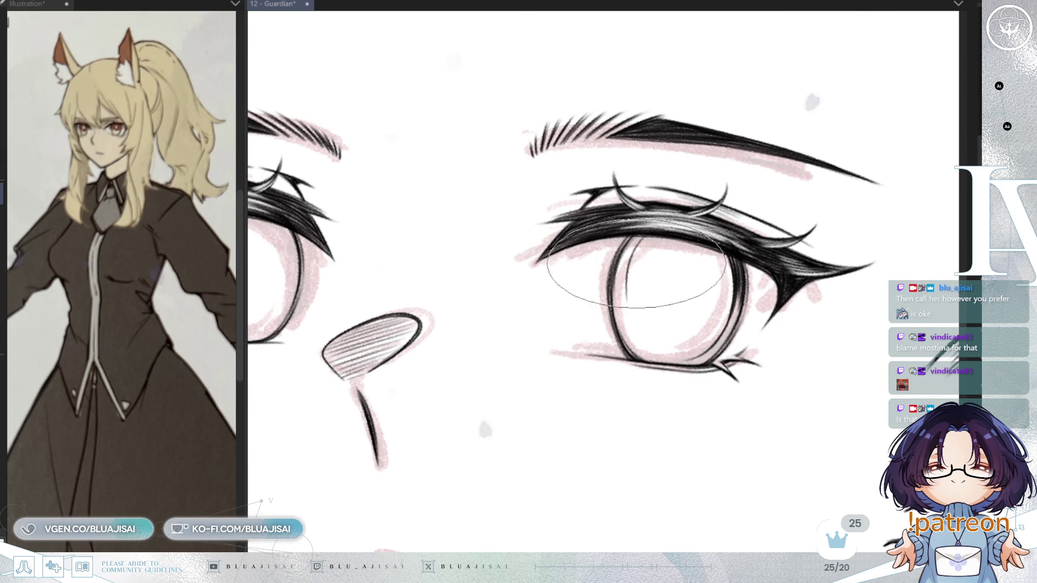
pyautogui.press('-')
pyautogui.press('^')
pyautogui.moveTo(540, 259)
pyautogui.mouseDown()
pyautogui.moveTo(694, 375)
pyautogui.moveTo(685, 388)
pyautogui.moveTo(733, 411)
pyautogui.moveTo(721, 411)
pyautogui.moveTo(723, 338)
pyautogui.mouseUp()
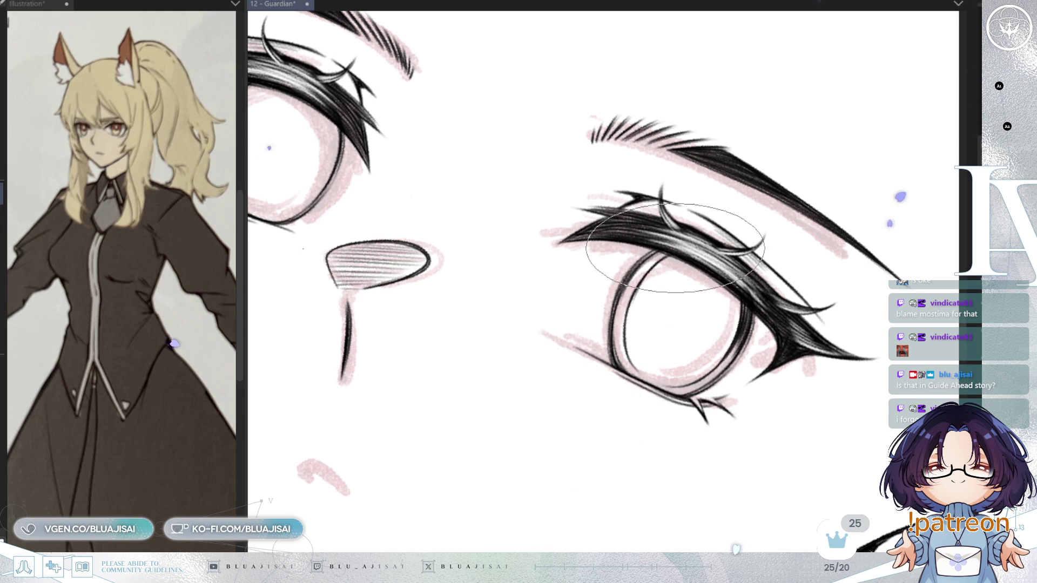
pyautogui.press('^')
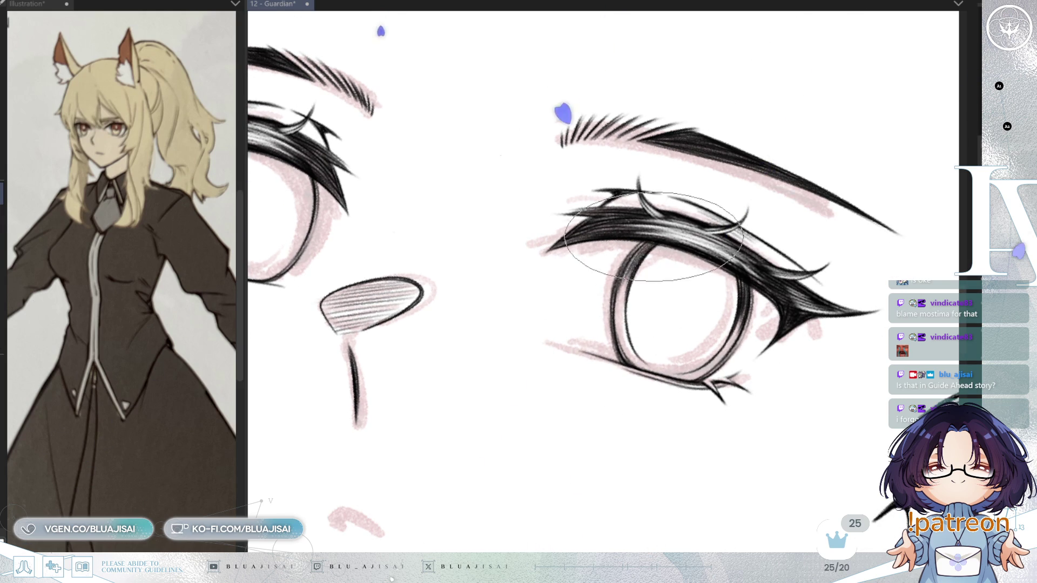
pyautogui.moveTo(653, 236)
pyautogui.mouseDown()
pyautogui.moveTo(606, 301)
pyautogui.moveTo(734, 287)
pyautogui.moveTo(752, 306)
pyautogui.moveTo(698, 254)
pyautogui.moveTo(621, 280)
pyautogui.mouseUp()
# - Level the view, centre both eyes and nose, and touch up the left lash line
pyautogui.press('-')
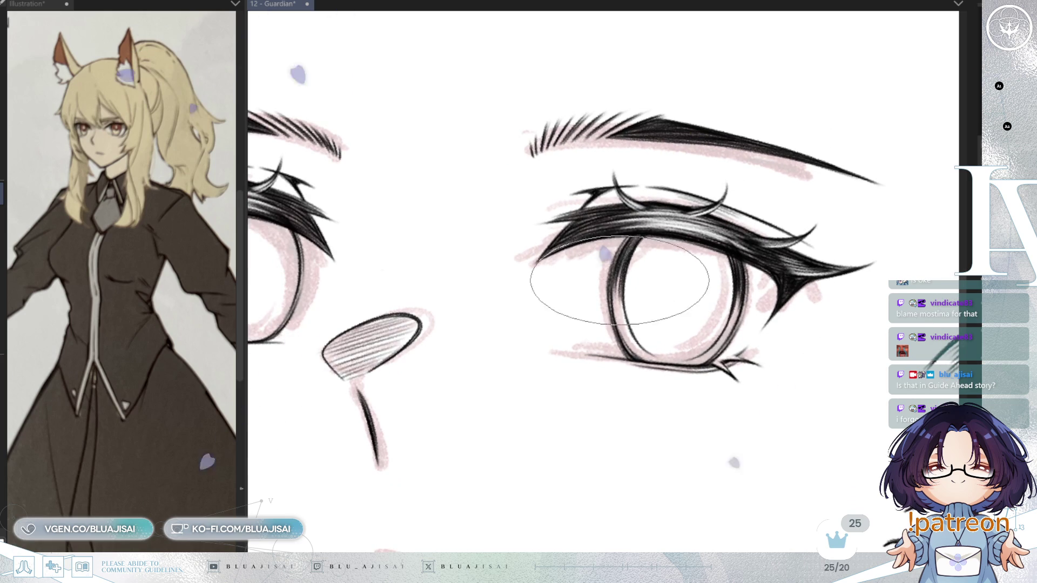
pyautogui.press('-')
pyautogui.moveTo(623, 268); pyautogui.dragTo(714, 256)
pyautogui.moveTo(664, 292); pyautogui.dragTo(680, 279)
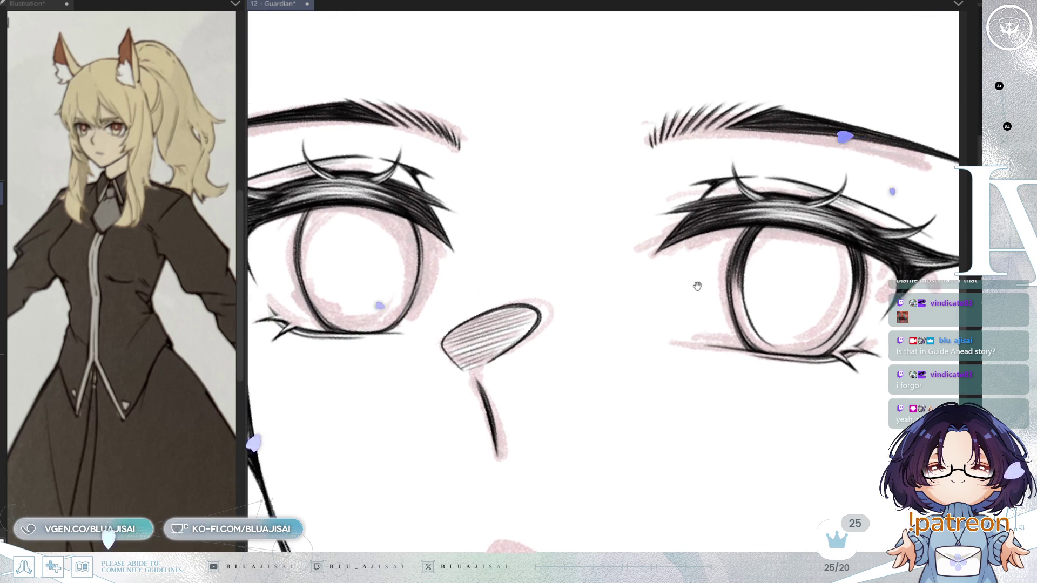
pyautogui.moveTo(562, 260); pyautogui.dragTo(659, 276)
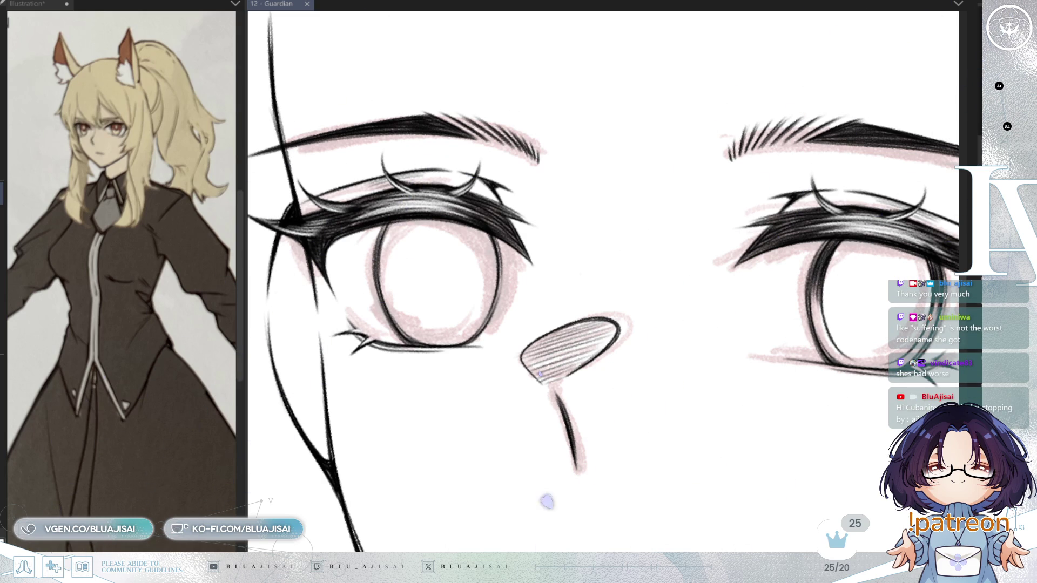
pyautogui.moveTo(315, 172)
pyautogui.mouseDown()
pyautogui.moveTo(515, 229)
pyautogui.moveTo(484, 267)
pyautogui.moveTo(481, 324)
pyautogui.moveTo(493, 260)
pyautogui.moveTo(487, 309)
pyautogui.moveTo(504, 352)
pyautogui.moveTo(484, 278)
pyautogui.moveTo(487, 317)
pyautogui.moveTo(519, 361)
pyautogui.moveTo(487, 326)
pyautogui.moveTo(574, 299)
pyautogui.moveTo(571, 270)
pyautogui.moveTo(528, 354)
pyautogui.mouseUp()
# - Restroke the left eye's upper lashes, checking in flipped and tilted views, then save
pyautogui.press('h')
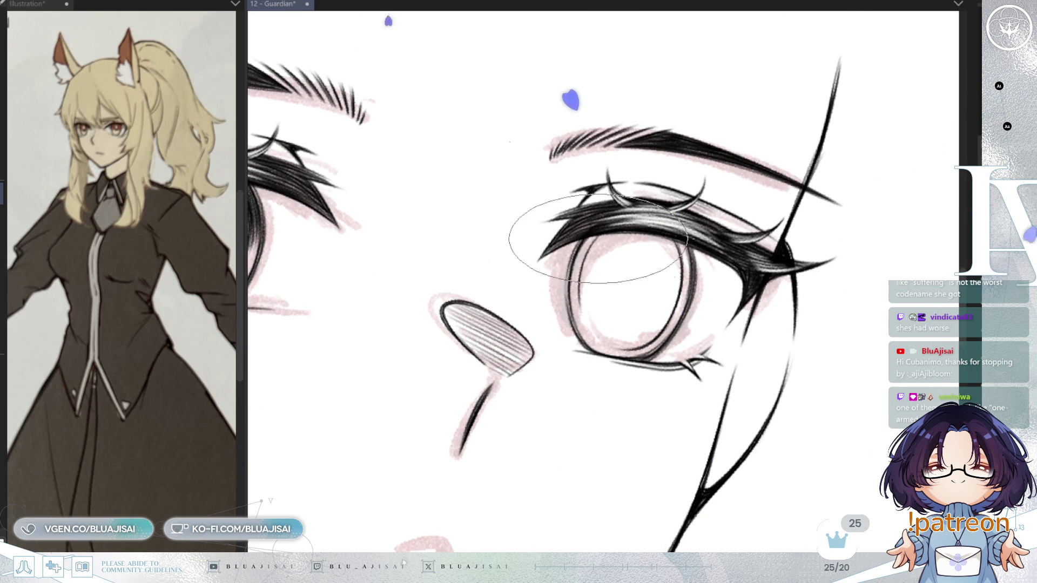
pyautogui.press('^')
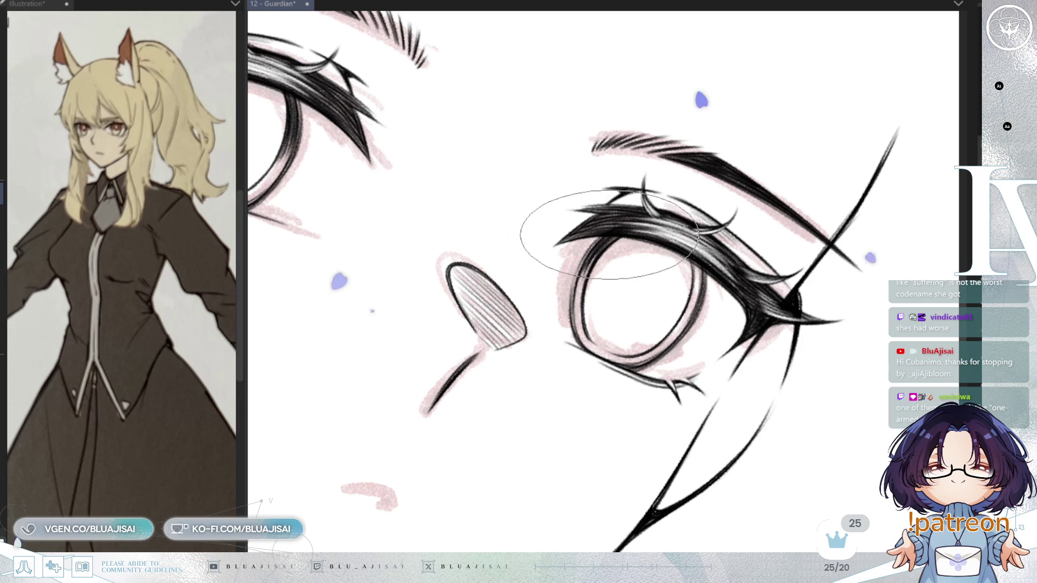
pyautogui.press('h')
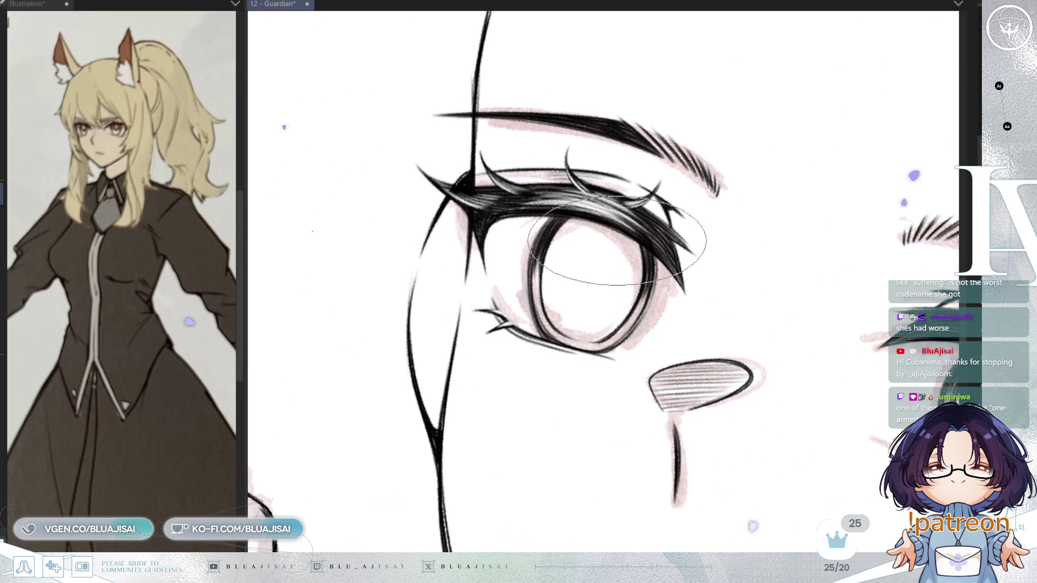
pyautogui.scroll(-5, 632, 233)
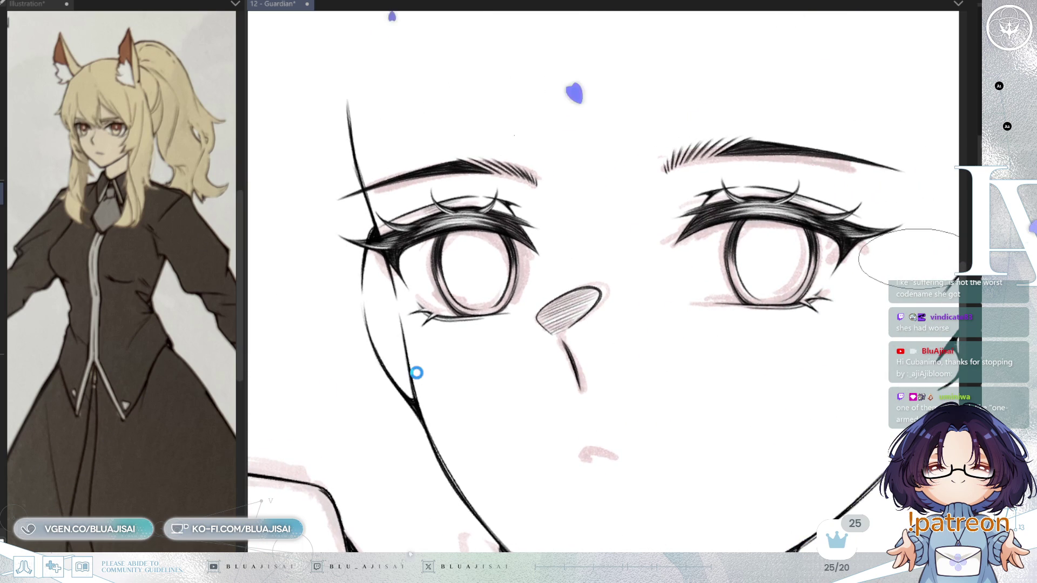
pyautogui.hotkey('ctrl', 's')
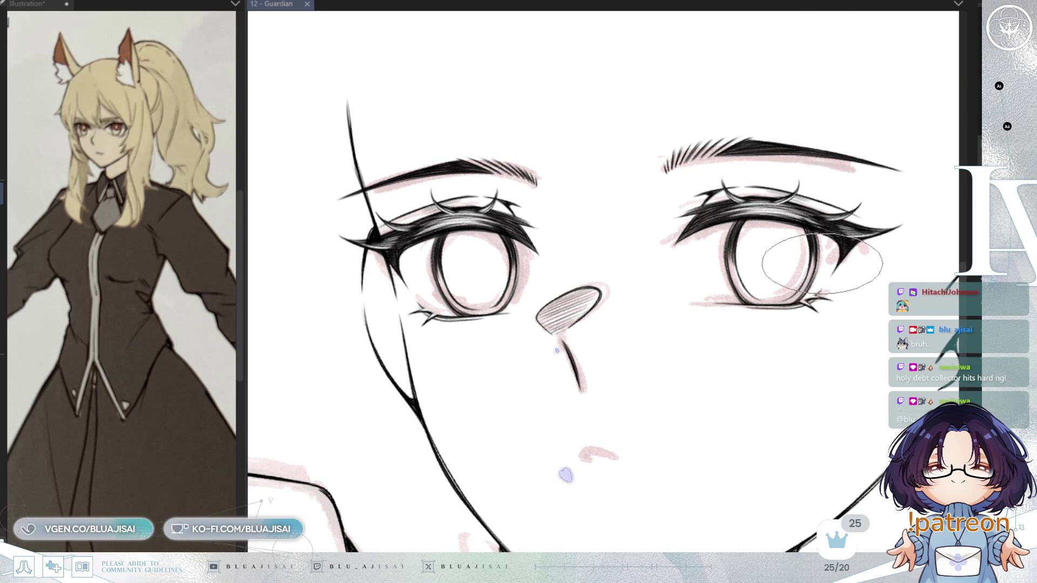
# - Zoom the view back in on the eyes
pyautogui.scroll(5, 543, 260)
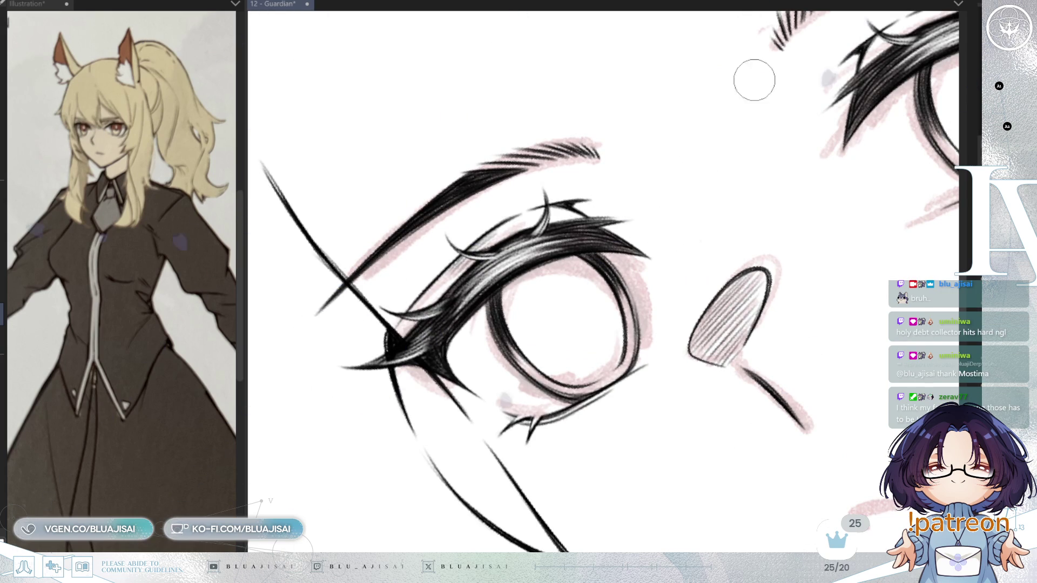
# - Undo the last eye-line edit and check the left eye in mirrored, tilted views
pyautogui.moveTo(805, 192); pyautogui.dragTo(638, 316)
pyautogui.hotkey('ctrl', 'z')
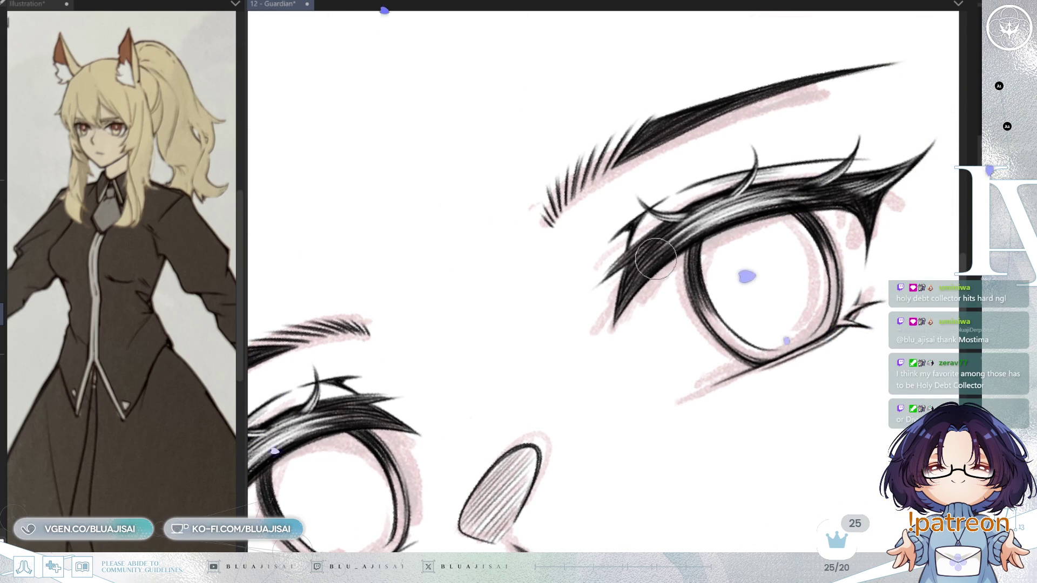
pyautogui.moveTo(650, 271); pyautogui.dragTo(639, 283)
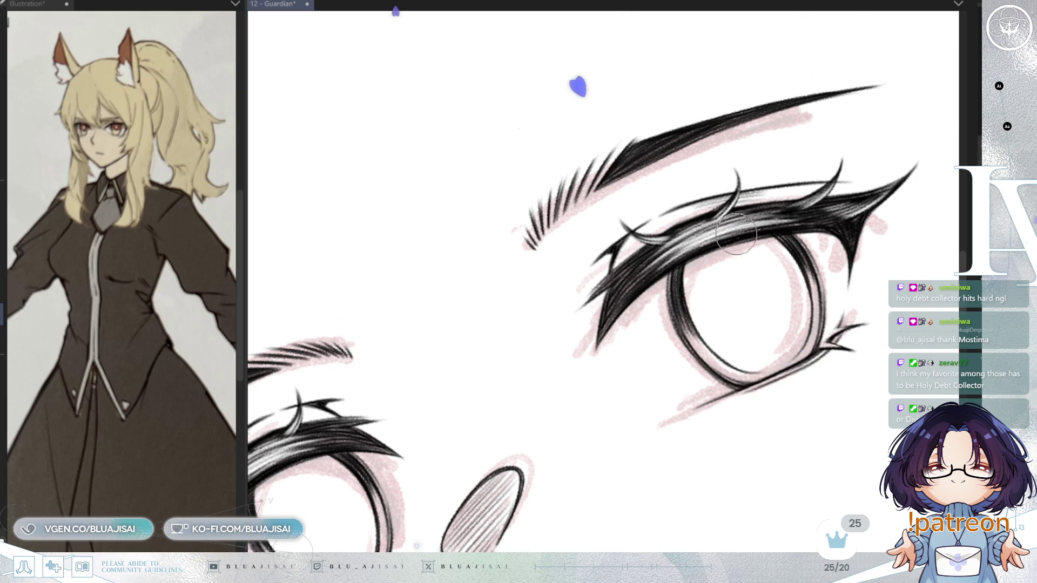
pyautogui.scroll(-3, 748, 219)
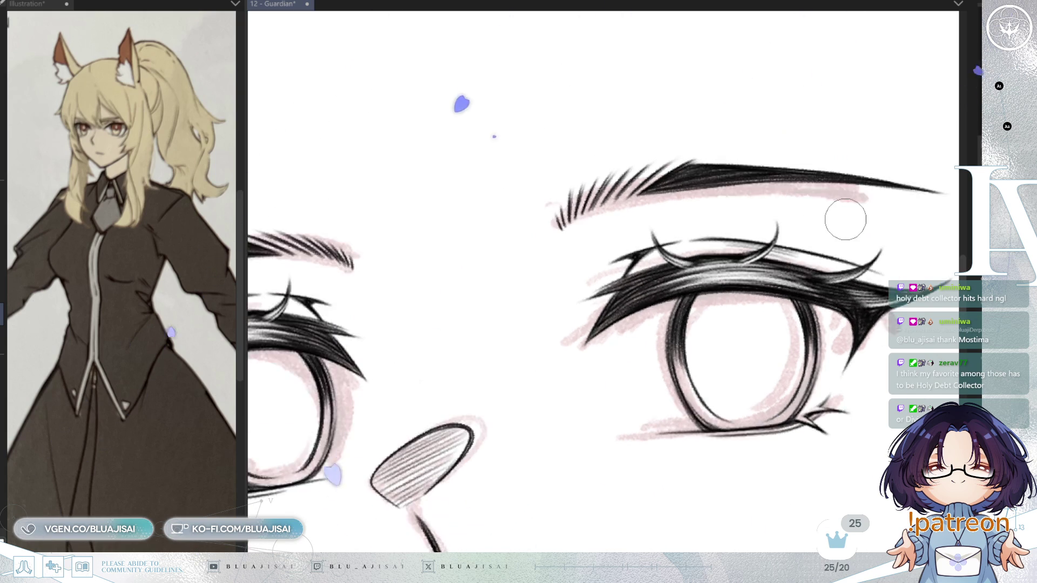
pyautogui.scroll(3, 554, 250)
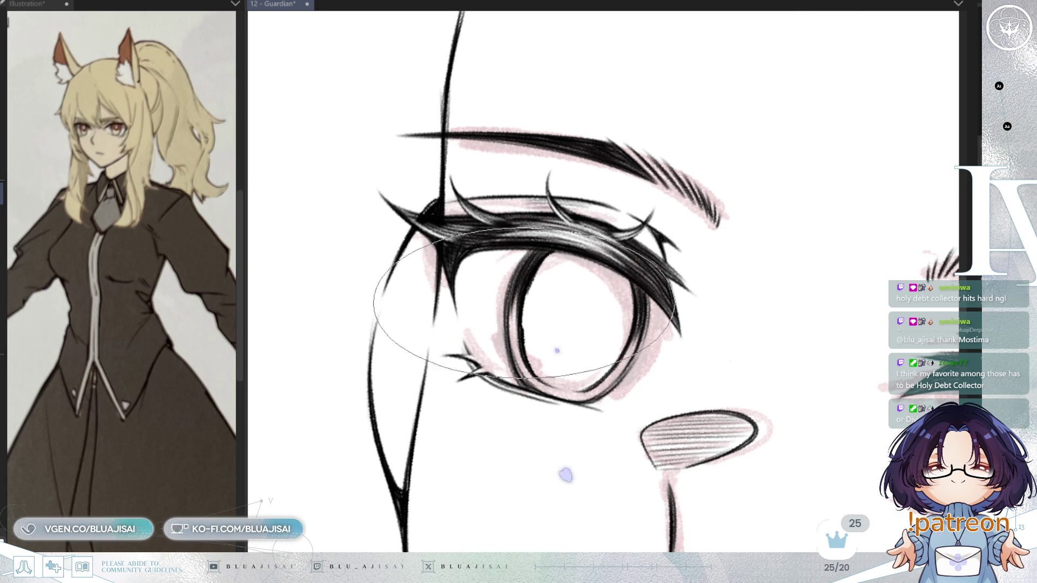
pyautogui.press('h')
pyautogui.press('^')
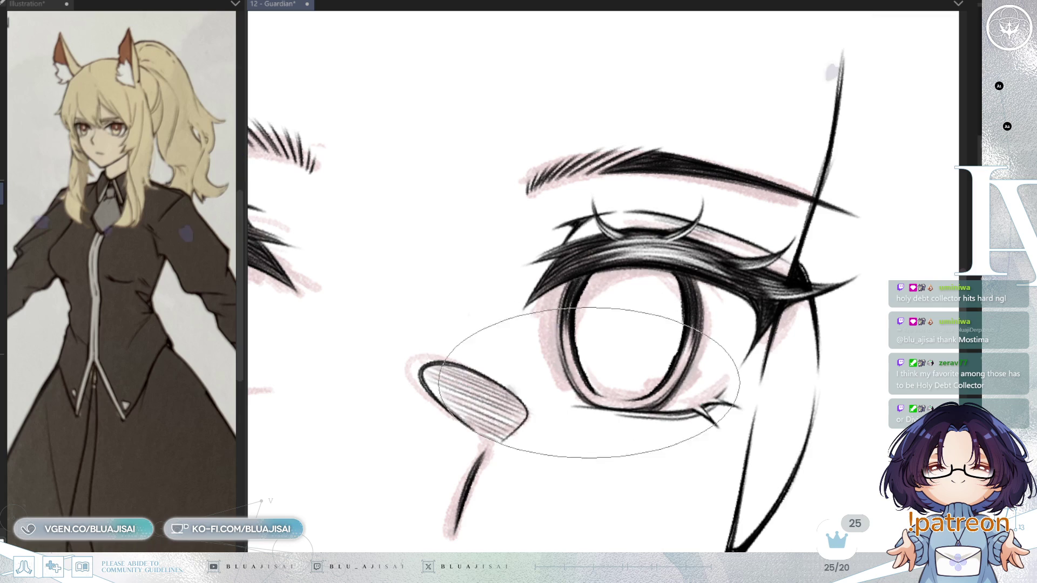
pyautogui.press('h')
# - Pan to centre the right eye and check it mirrored and tilted
pyautogui.moveTo(736, 246)
pyautogui.mouseDown()
pyautogui.moveTo(805, 226)
pyautogui.moveTo(629, 231)
pyautogui.mouseUp()
pyautogui.moveTo(833, 312); pyautogui.dragTo(765, 285)
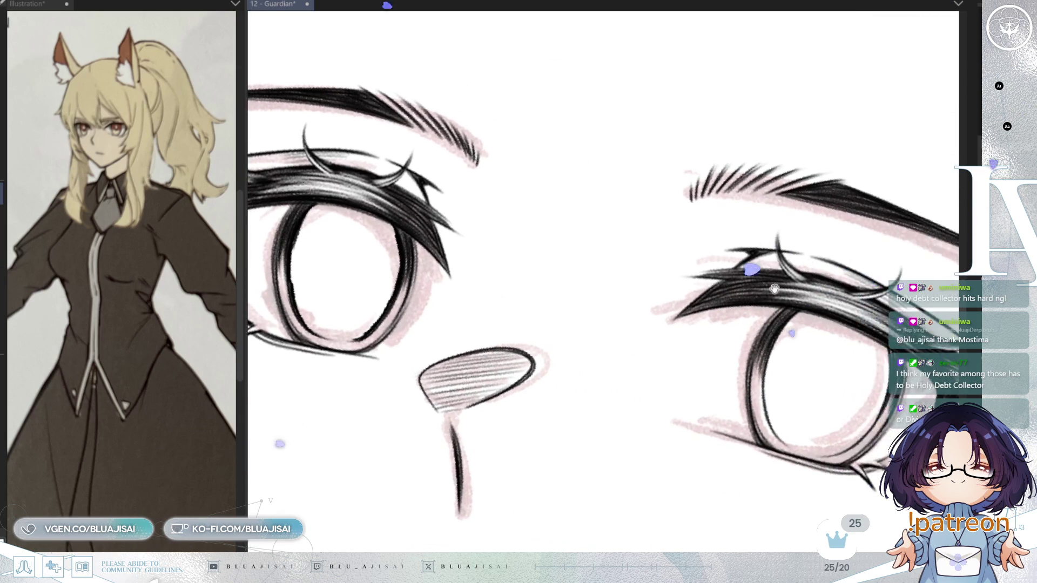
pyautogui.scroll(3, 764, 285)
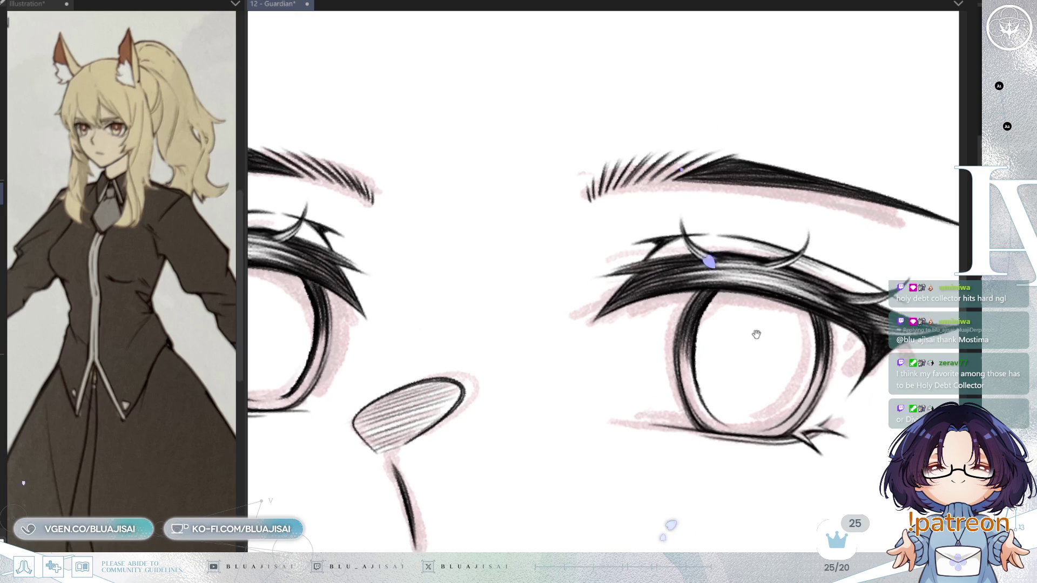
pyautogui.moveTo(755, 324); pyautogui.dragTo(690, 233)
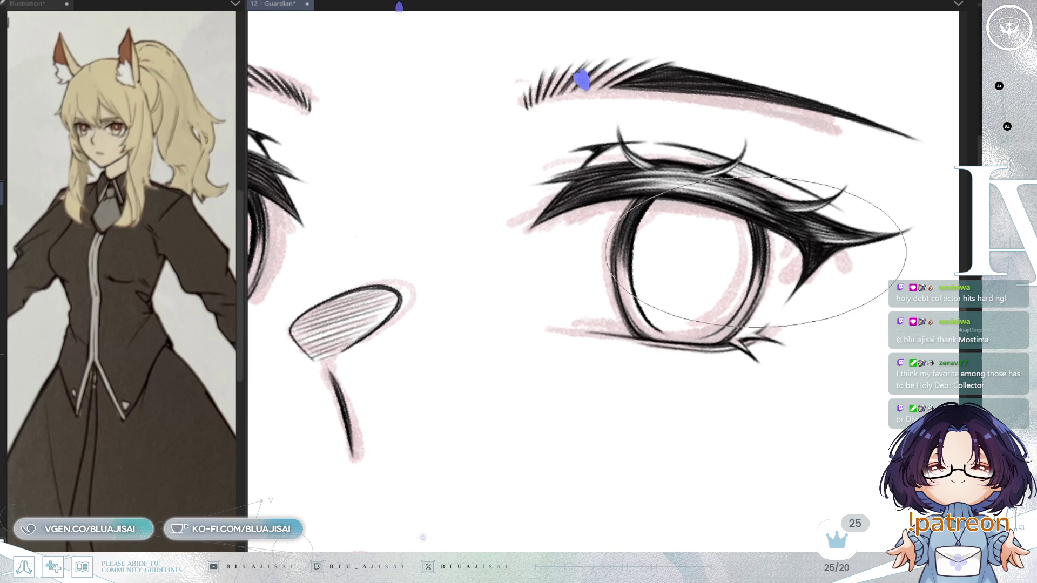
pyautogui.press('h')
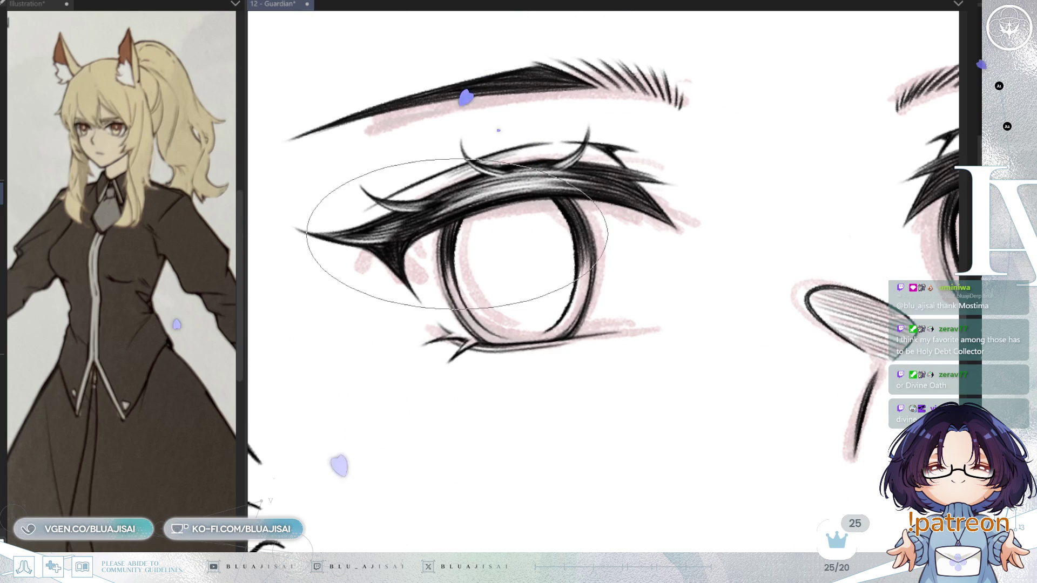
pyautogui.press('^')
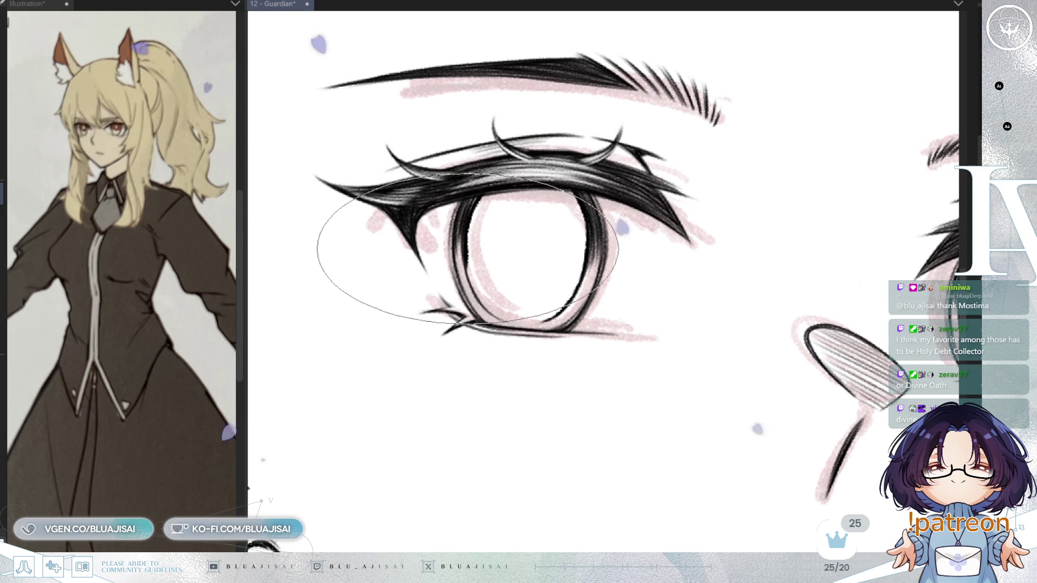
pyautogui.press('^')
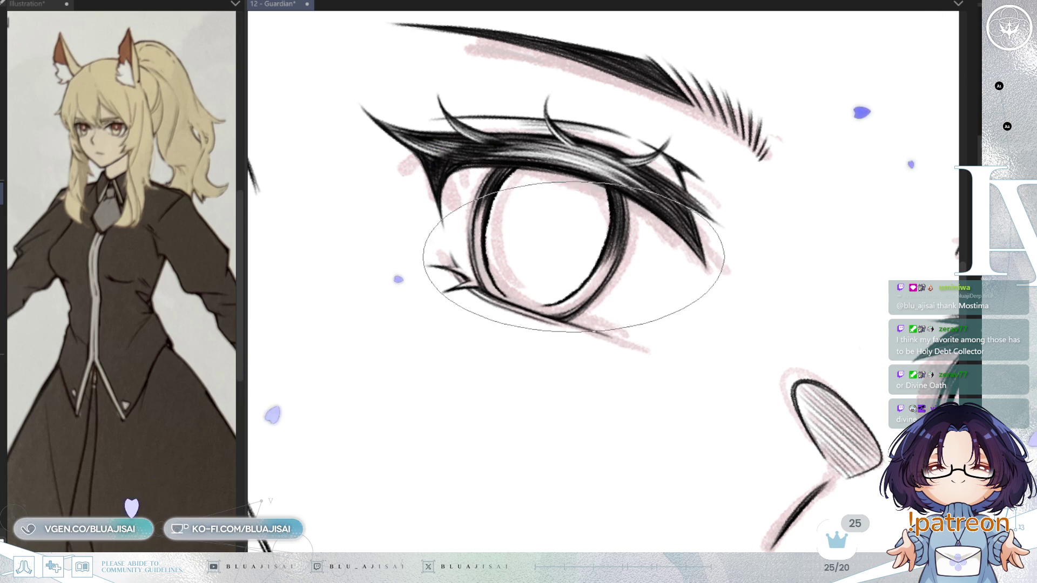
# - Reset the rotation, re-level the face, and hatch the left iris with diagonal strokes
pyautogui.hotkey('ctrl', '@')
pyautogui.moveTo(861, 179); pyautogui.dragTo(799, 266)
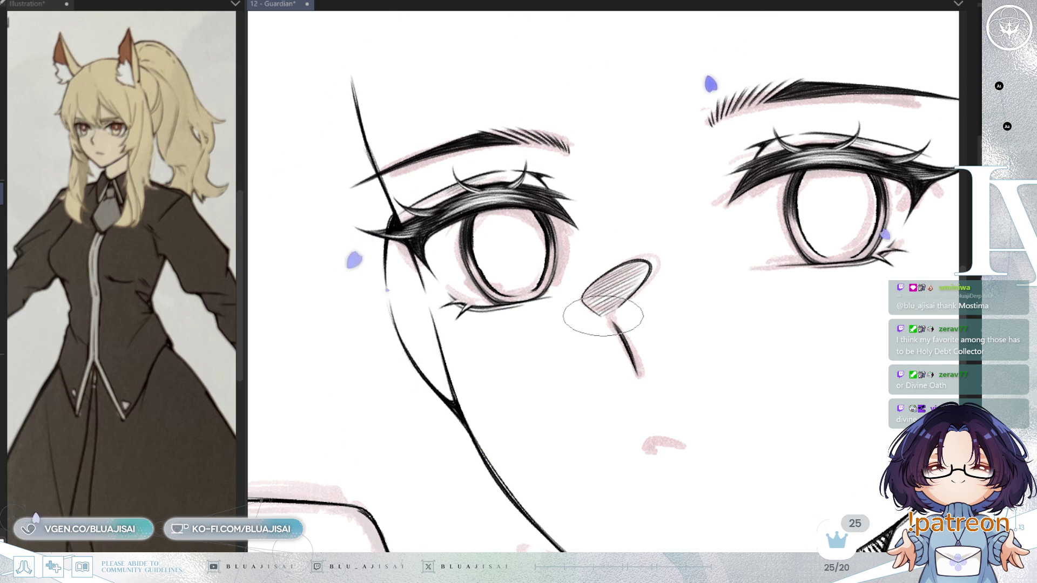
pyautogui.moveTo(604, 316); pyautogui.dragTo(568, 190)
pyautogui.moveTo(593, 347); pyautogui.dragTo(665, 281)
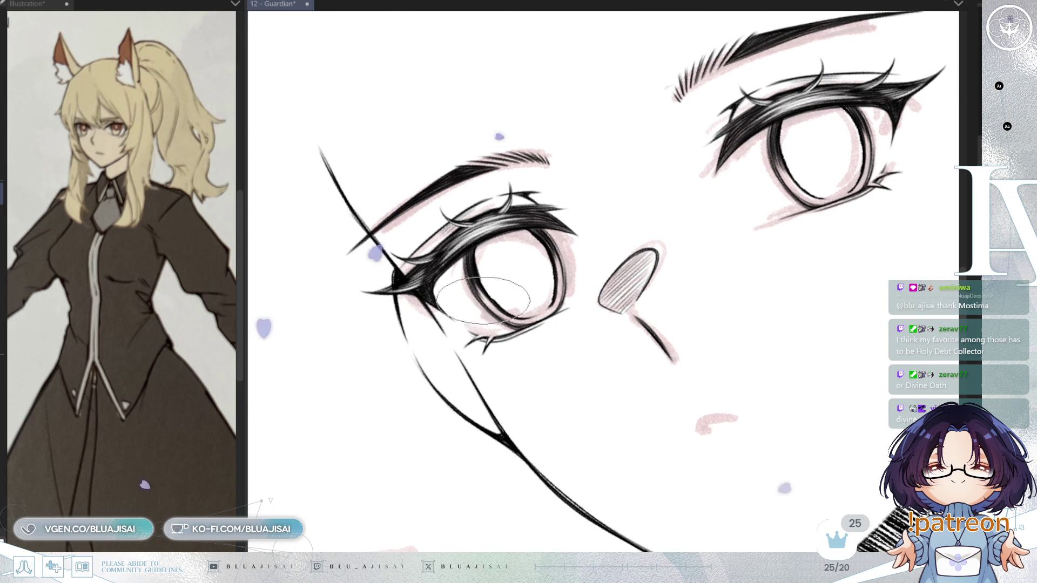
pyautogui.moveTo(684, 240); pyautogui.dragTo(767, 249)
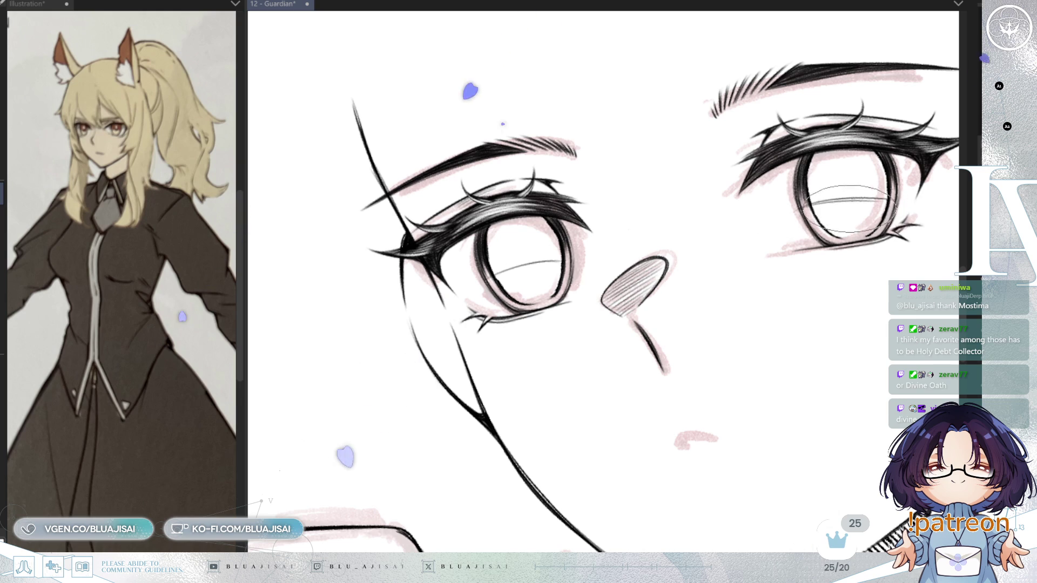
pyautogui.moveTo(864, 213)
pyautogui.mouseDown()
pyautogui.moveTo(847, 342)
pyautogui.moveTo(786, 368)
pyautogui.moveTo(745, 335)
pyautogui.mouseUp()
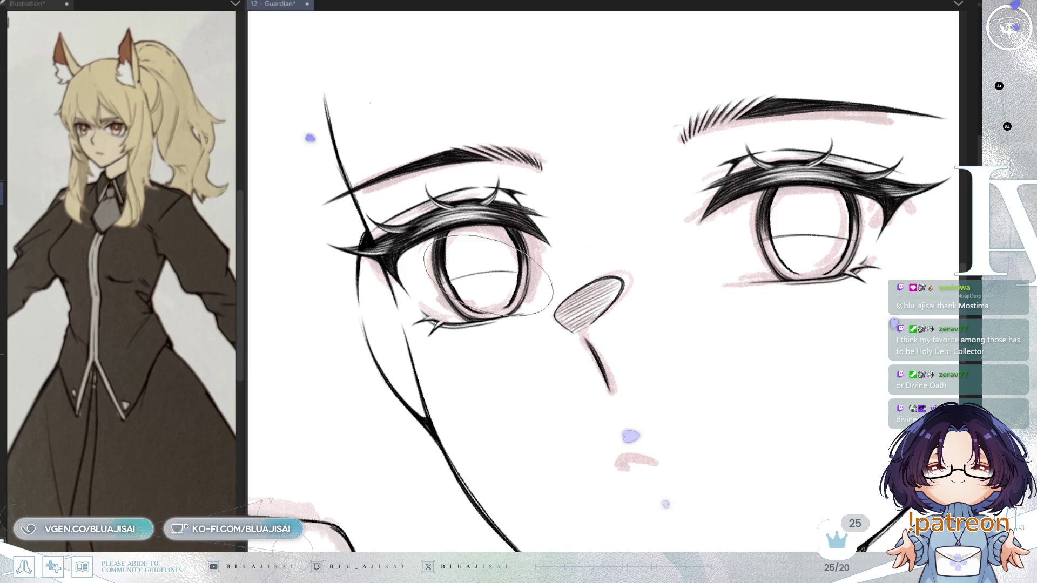
pyautogui.moveTo(507, 242)
pyautogui.mouseDown()
pyautogui.moveTo(448, 265)
pyautogui.moveTo(546, 253)
pyautogui.moveTo(459, 237)
pyautogui.moveTo(523, 230)
pyautogui.moveTo(465, 243)
pyautogui.moveTo(508, 246)
pyautogui.moveTo(486, 254)
pyautogui.moveTo(513, 248)
pyautogui.moveTo(491, 251)
pyautogui.moveTo(501, 254)
pyautogui.mouseUp()
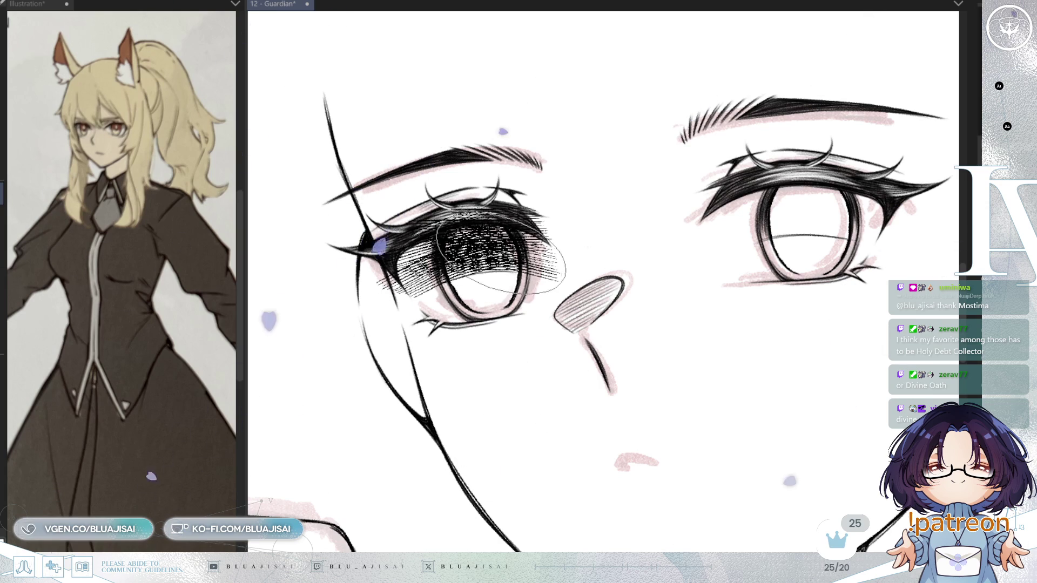
# - Add dense hatching across the right iris, undoing the last stroke
pyautogui.moveTo(760, 232)
pyautogui.mouseDown()
pyautogui.moveTo(826, 216)
pyautogui.moveTo(824, 195)
pyautogui.moveTo(799, 195)
pyautogui.moveTo(821, 205)
pyautogui.moveTo(799, 206)
pyautogui.moveTo(812, 221)
pyautogui.moveTo(794, 227)
pyautogui.moveTo(820, 216)
pyautogui.moveTo(810, 211)
pyautogui.moveTo(797, 228)
pyautogui.moveTo(859, 227)
pyautogui.mouseUp()
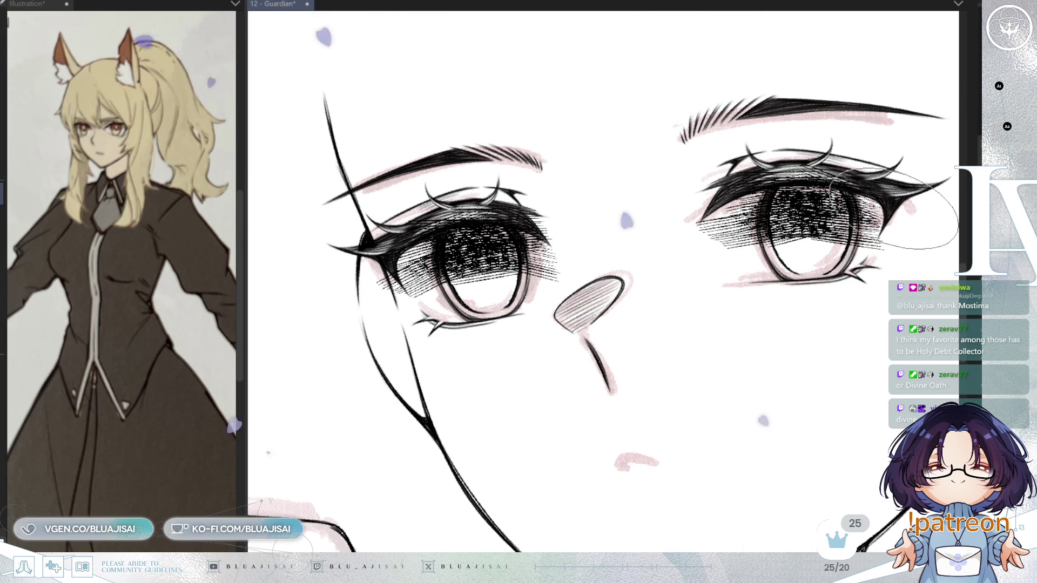
pyautogui.scroll(3, 591, 324)
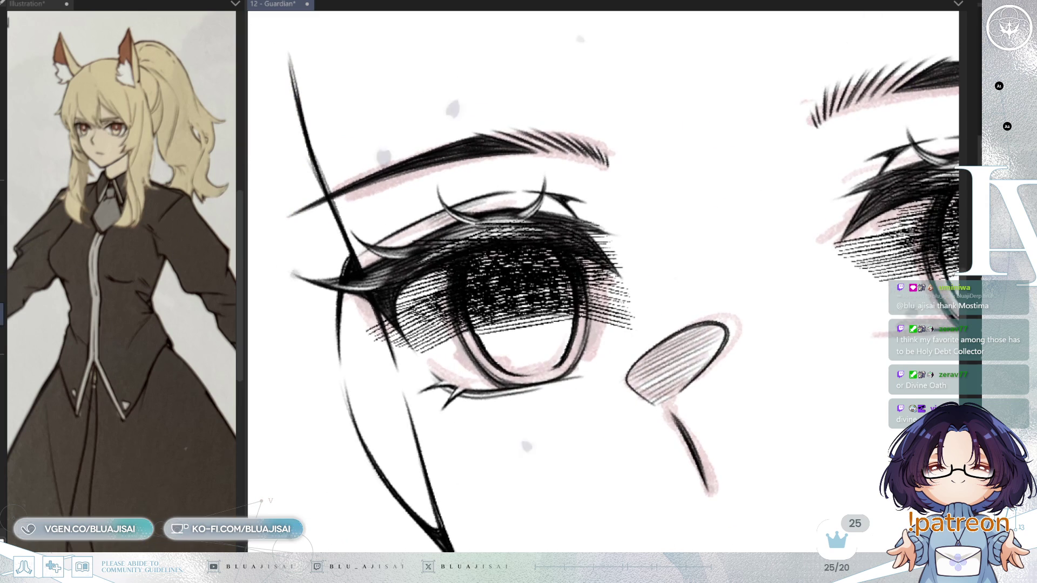
pyautogui.hotkey('ctrl', 'z')
pyautogui.scroll(2, 554, 233)
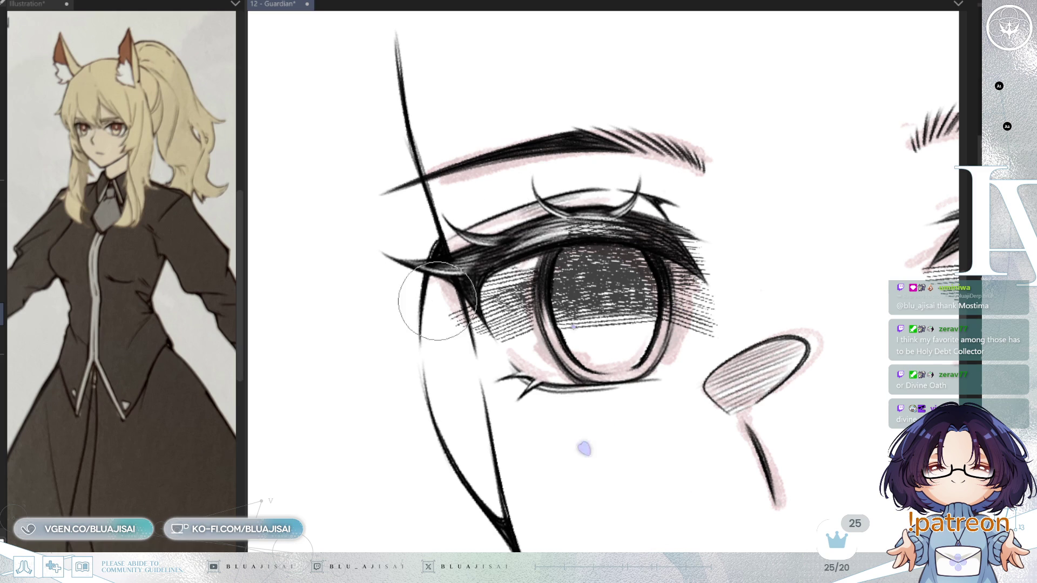
# - Erase the stray hatching left of the iris, then zoom out to both eyes
pyautogui.moveTo(486, 363); pyautogui.dragTo(535, 238)
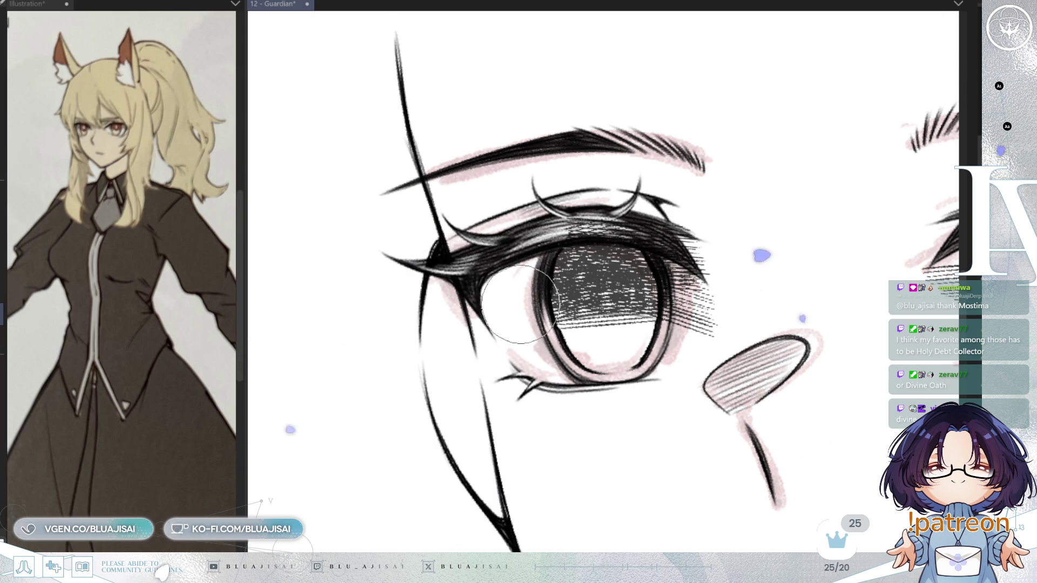
pyautogui.moveTo(555, 249); pyautogui.dragTo(523, 291)
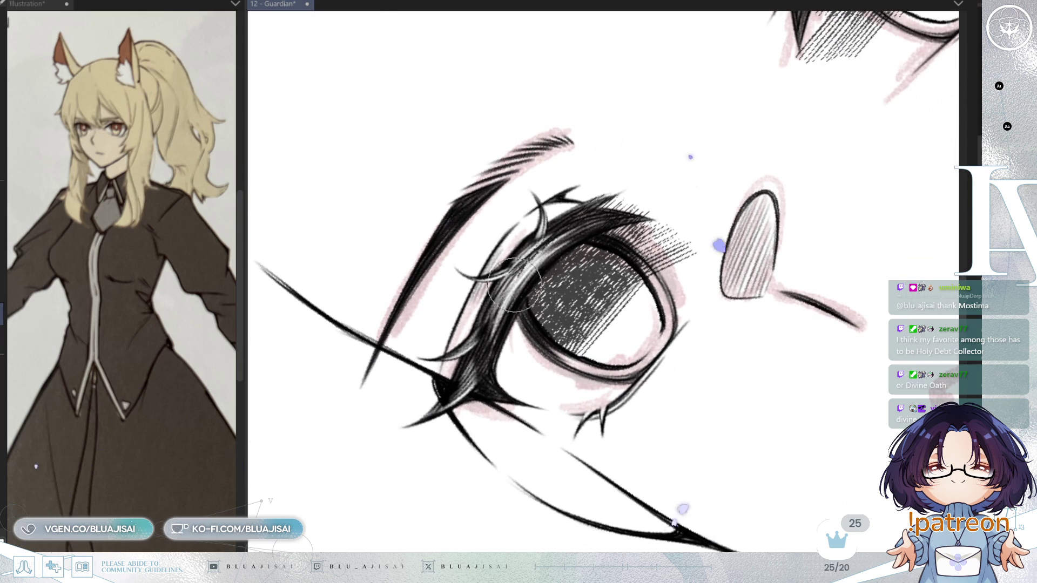
pyautogui.moveTo(644, 179); pyautogui.dragTo(543, 336)
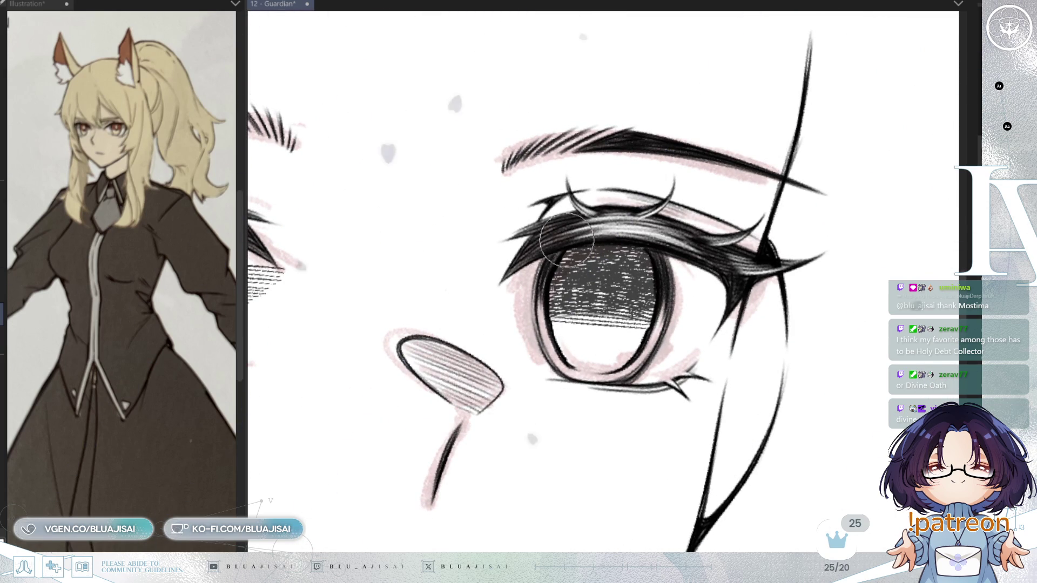
pyautogui.moveTo(575, 235)
pyautogui.mouseDown()
pyautogui.moveTo(833, 104)
pyautogui.moveTo(544, 319)
pyautogui.moveTo(696, 303)
pyautogui.moveTo(622, 250)
pyautogui.mouseUp()
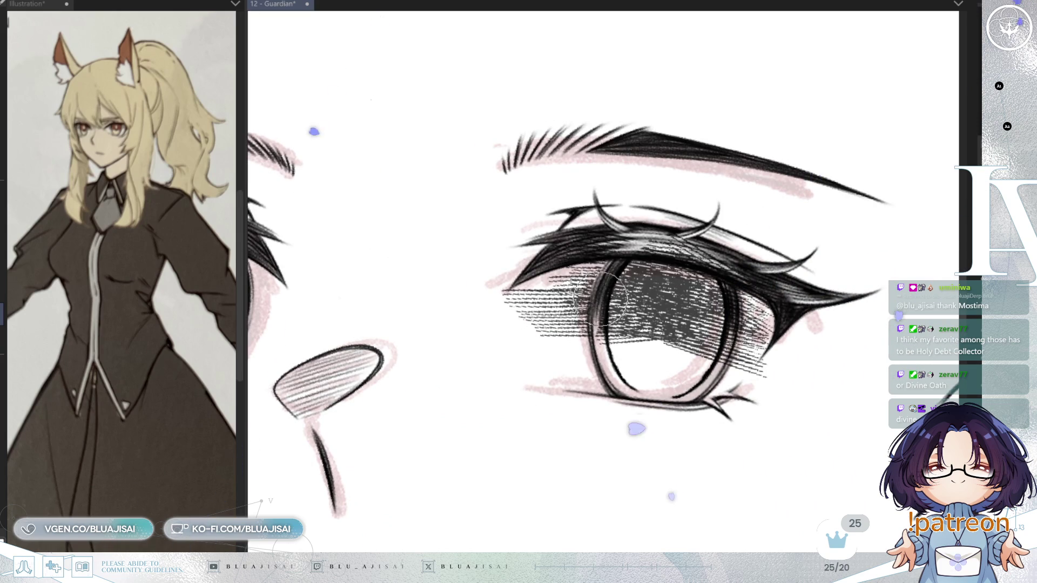
pyautogui.moveTo(587, 308); pyautogui.dragTo(577, 271)
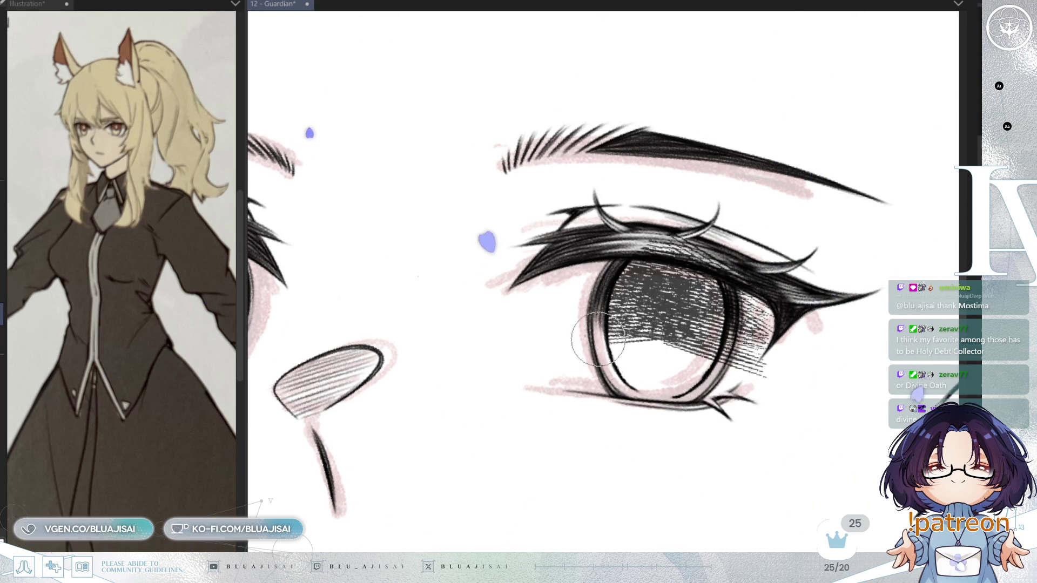
pyautogui.press('-')
pyautogui.press('-')
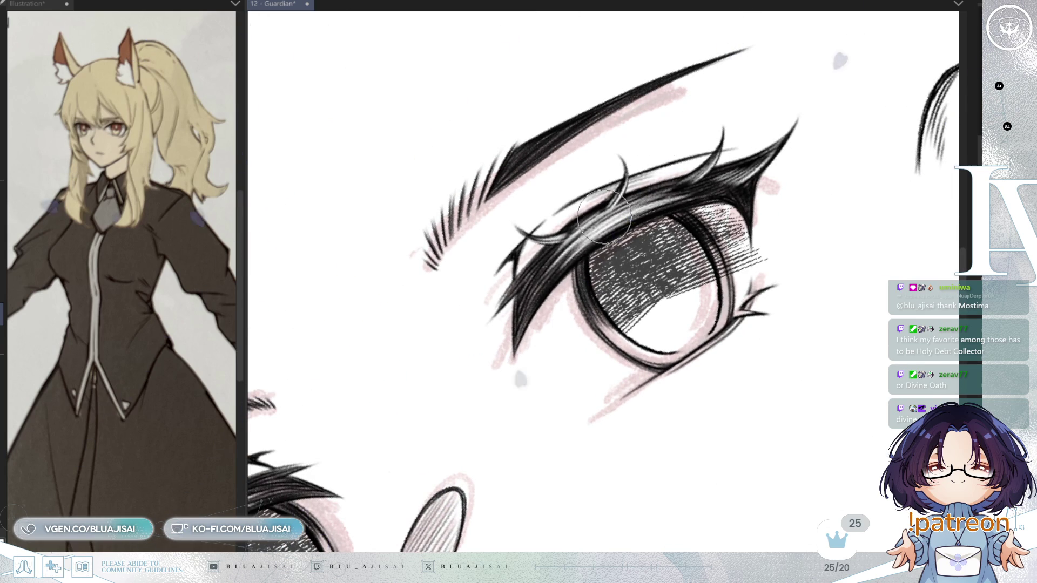
pyautogui.press('^')
pyautogui.press('^')
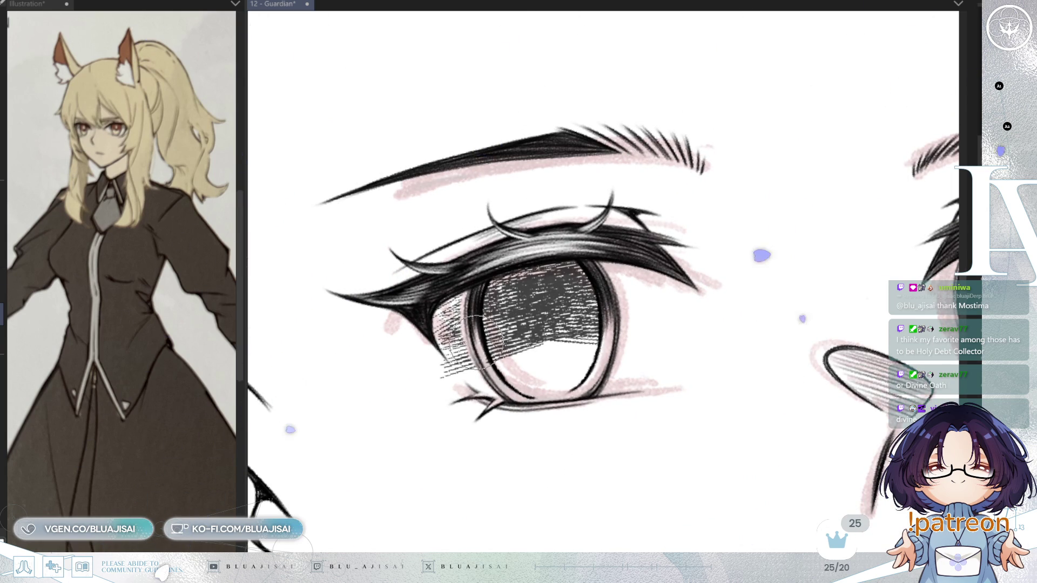
pyautogui.hotkey('ctrl', 'z')
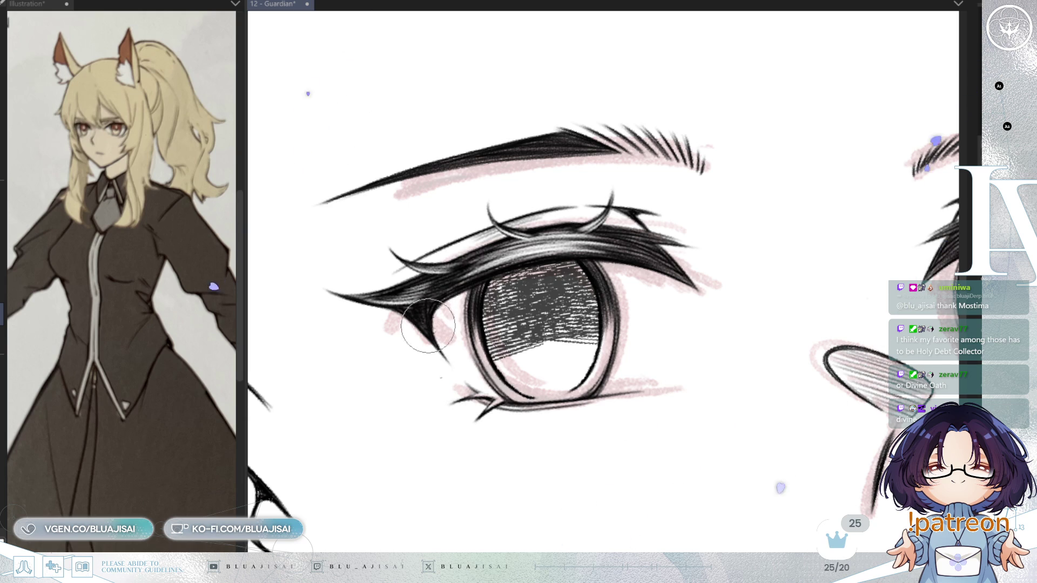
pyautogui.hotkey('ctrl', '-')
pyautogui.hotkey('ctrl', '-')
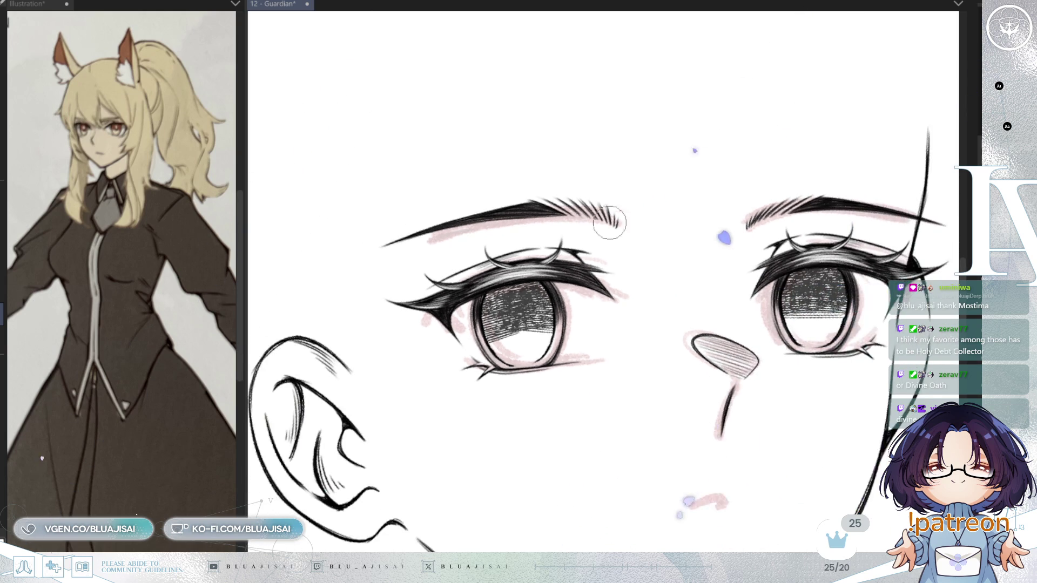
# - Pan, rotate and zoom in close on the left eye, mirroring the canvas to check it
pyautogui.moveTo(688, 215); pyautogui.dragTo(892, 169)
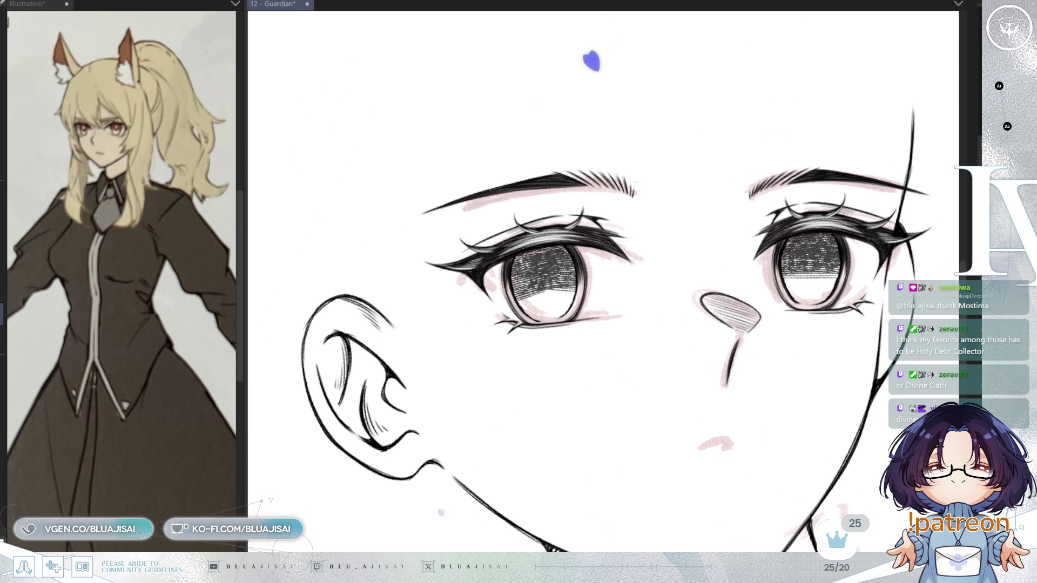
pyautogui.press('^')
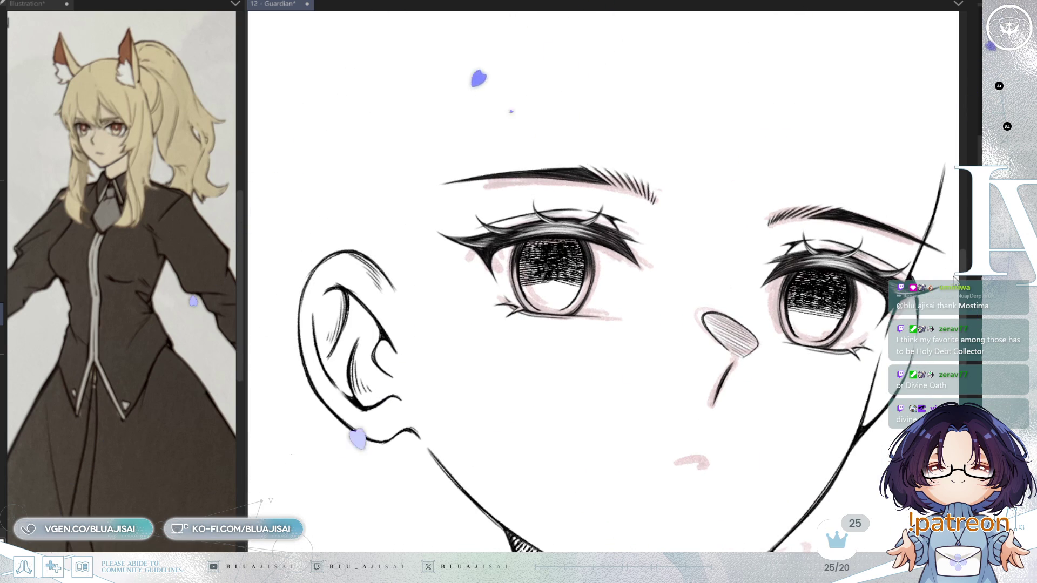
pyautogui.hotkey('ctrl', '+')
pyautogui.hotkey('ctrl', '+')
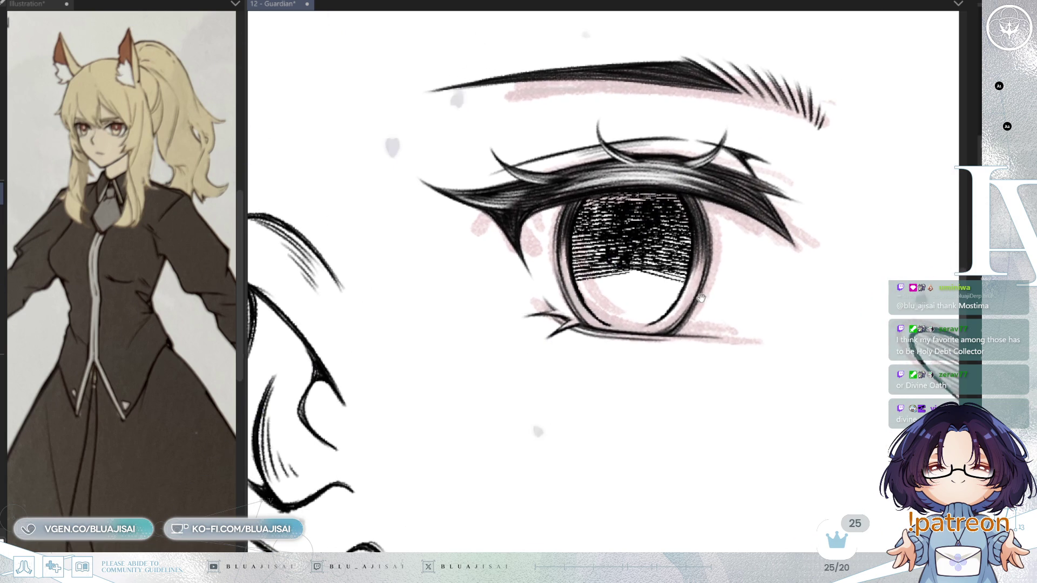
pyautogui.press('h')
pyautogui.moveTo(776, 293); pyautogui.dragTo(799, 292)
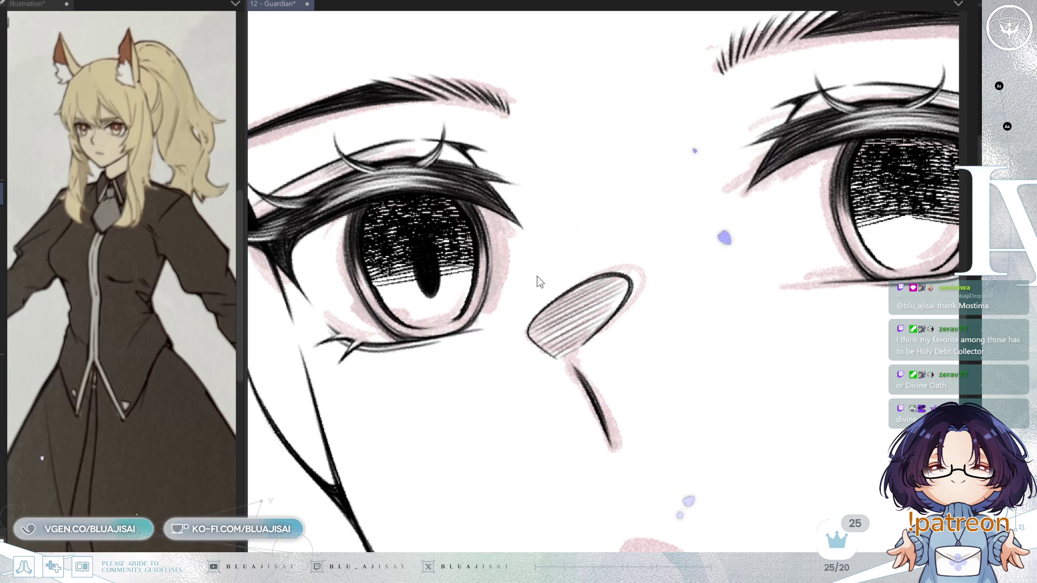
# - Nudge the left eye's slit pupil slightly right and down
pyautogui.hotkey('ctrl', 't')
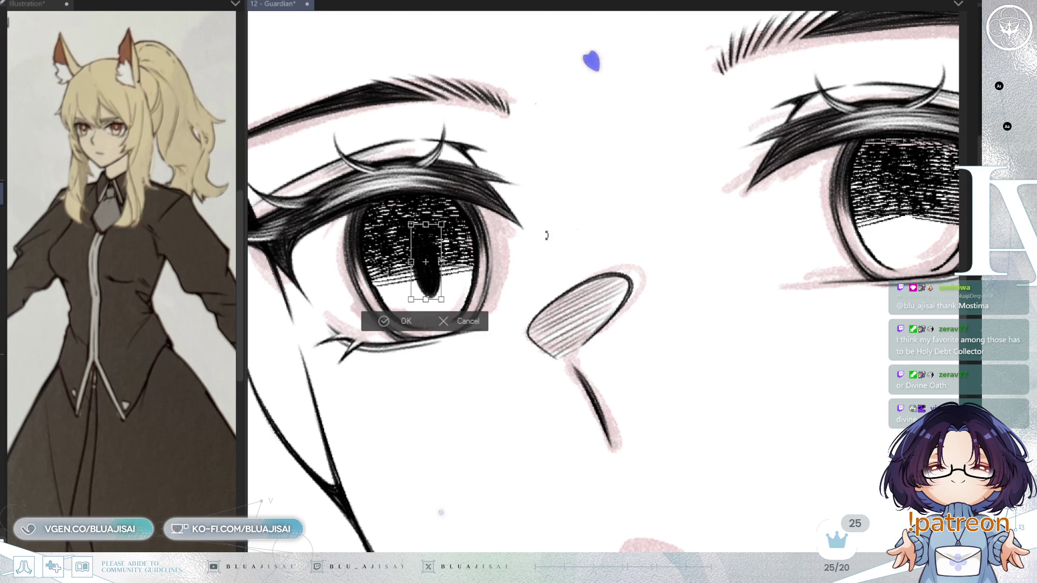
pyautogui.hotkey('ctrl', '-')
pyautogui.hotkey('ctrl', '-')
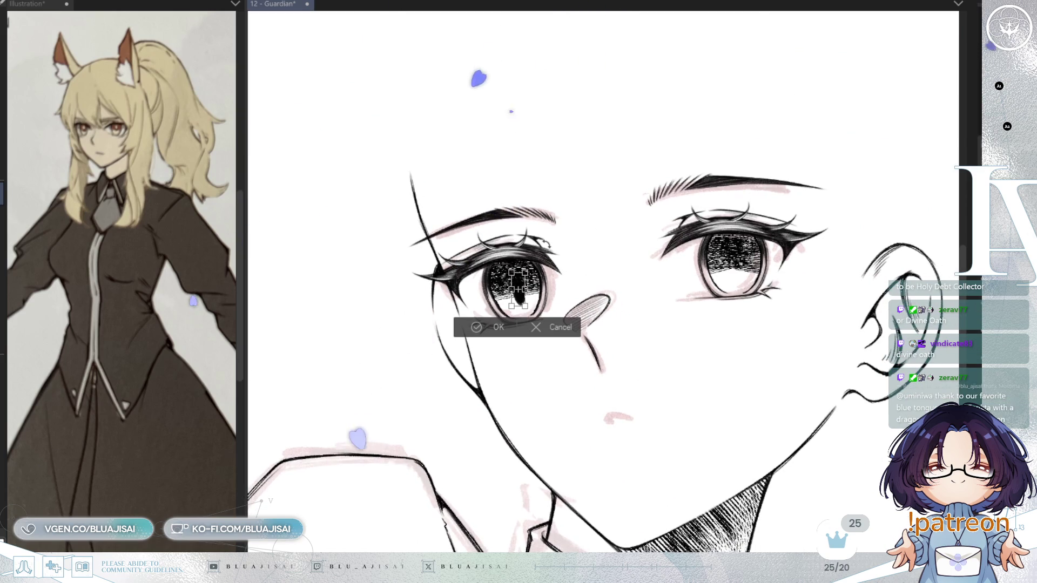
pyautogui.scroll(1, 516, 316)
pyautogui.moveTo(520, 292); pyautogui.dragTo(521, 293)
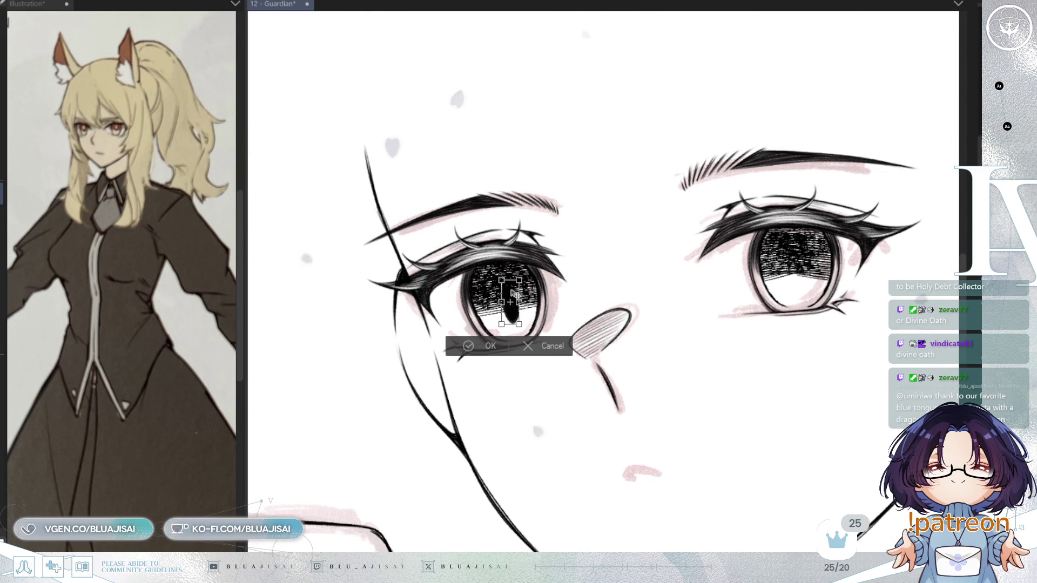
pyautogui.click(469, 346)
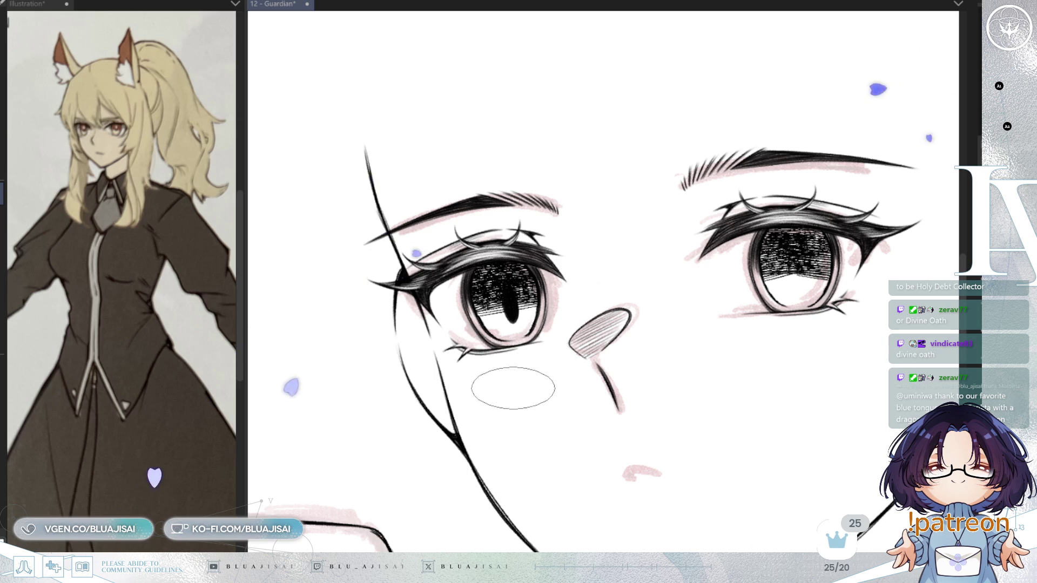
# - Place a copy of the slit pupil into the right eye's iris and compare mirrored
pyautogui.hotkey('ctrl', 't')
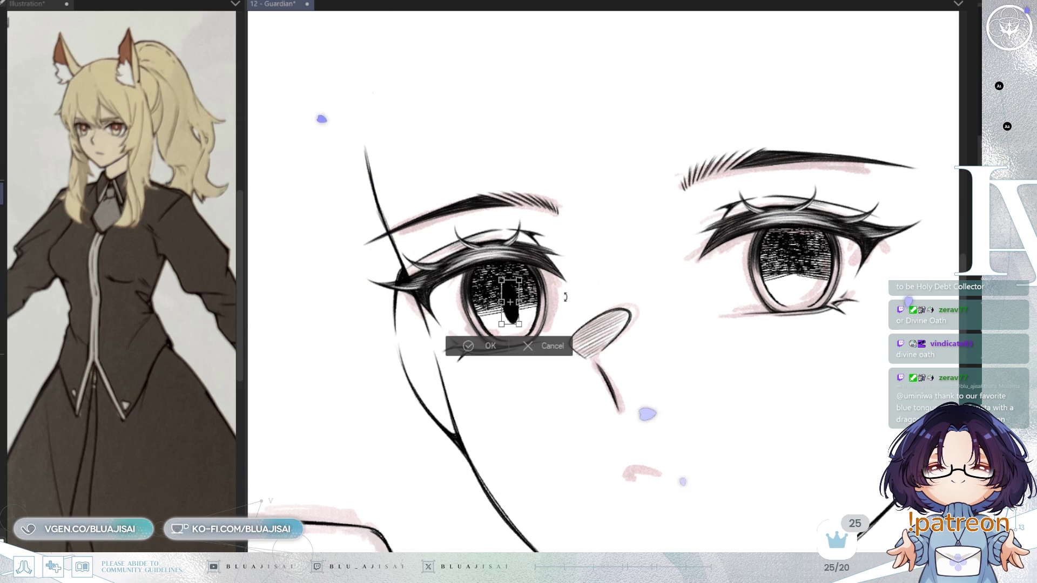
pyautogui.moveTo(514, 318); pyautogui.dragTo(803, 283)
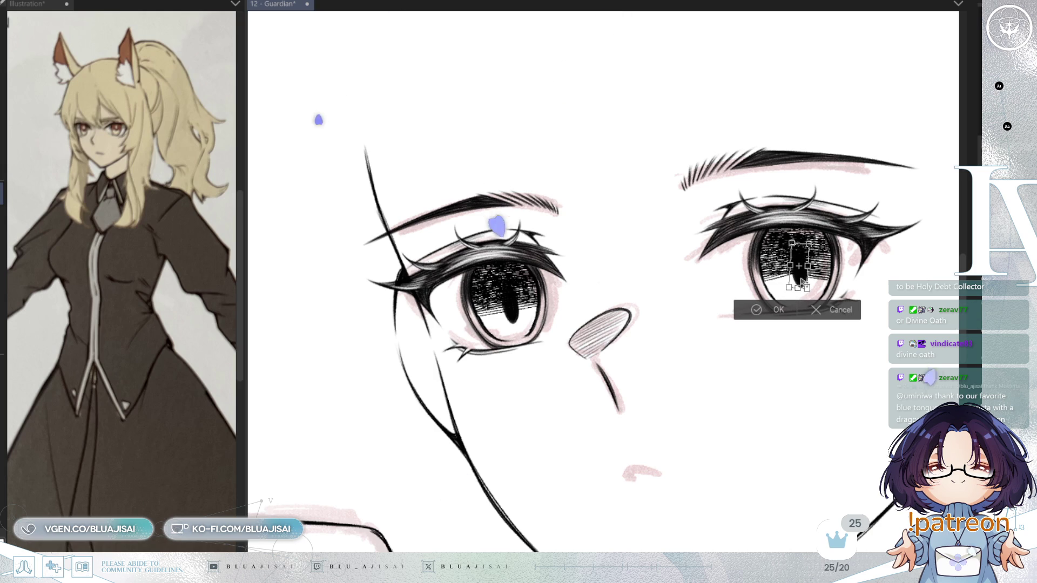
pyautogui.press('Return')
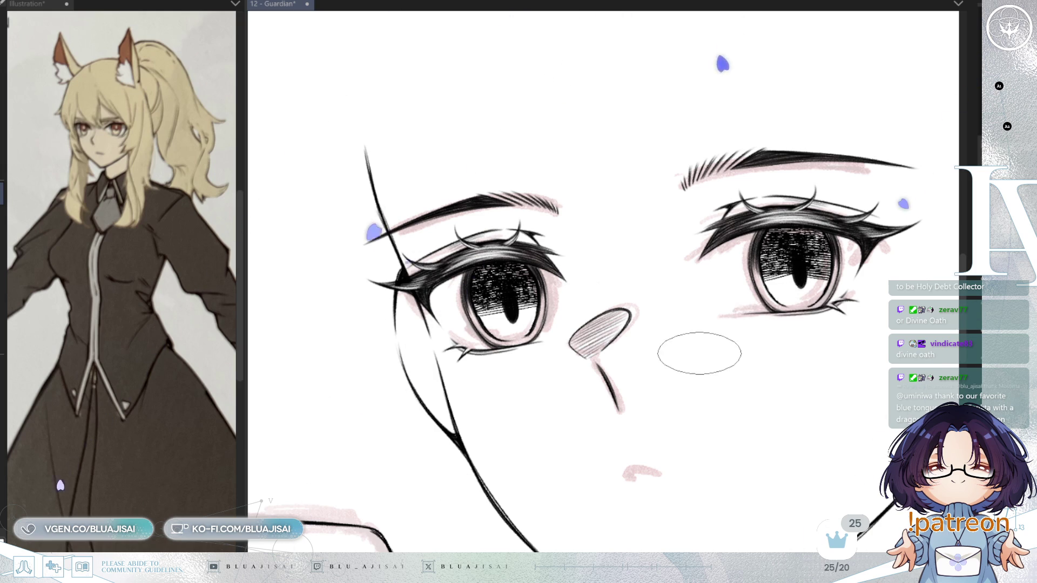
pyautogui.press('h')
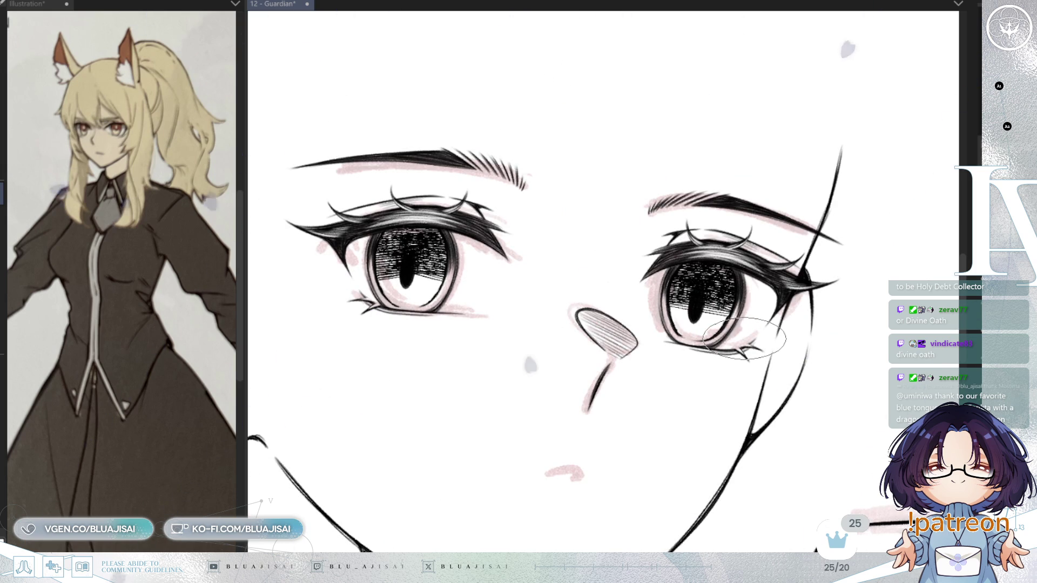
pyautogui.press('h')
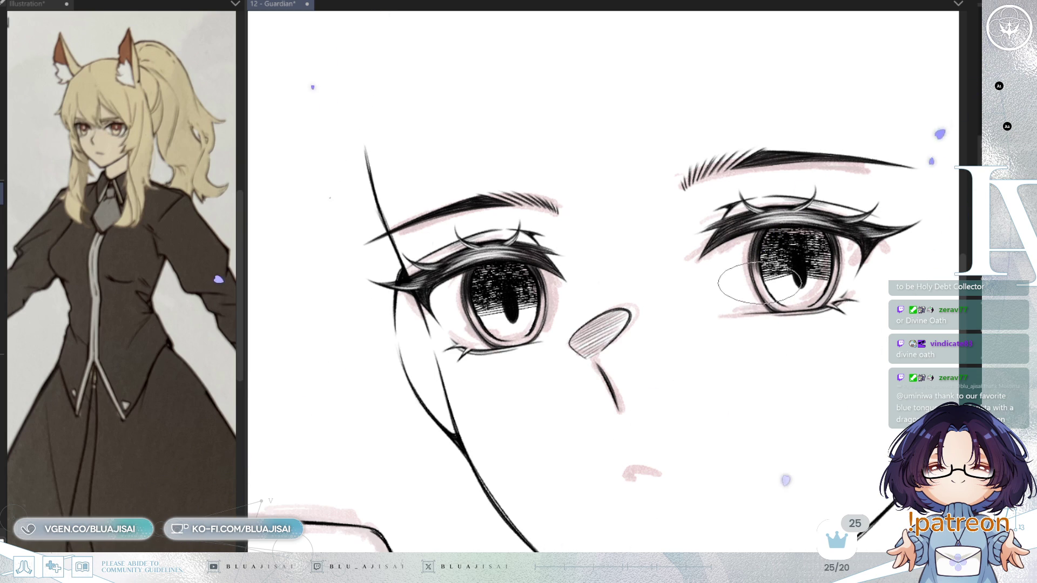
# - Reshape the right pupil to fit its iris, then mirror-check both eyes
pyautogui.hotkey('ctrl', 't')
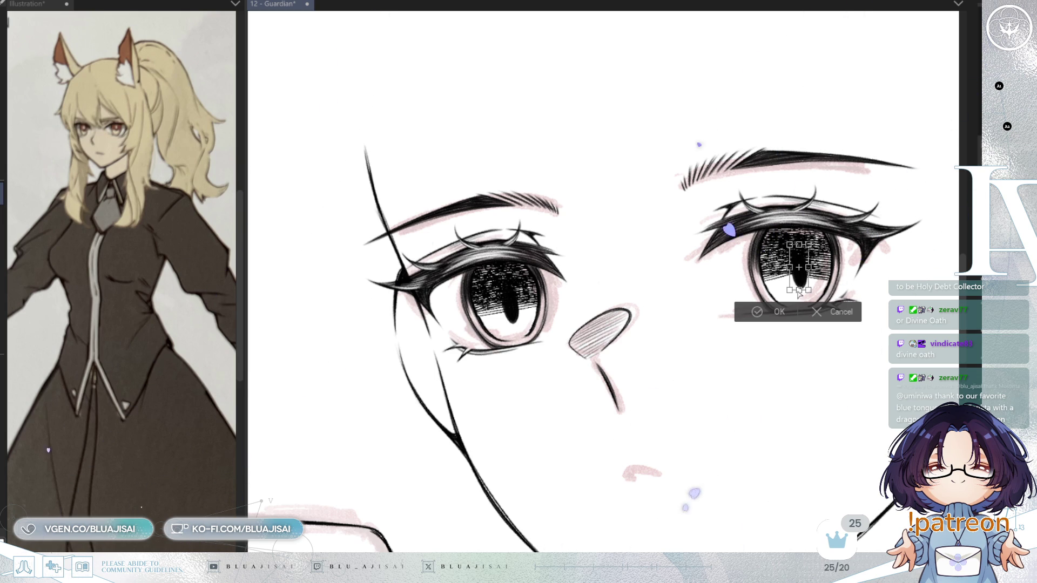
pyautogui.moveTo(800, 293); pyautogui.dragTo(798, 294)
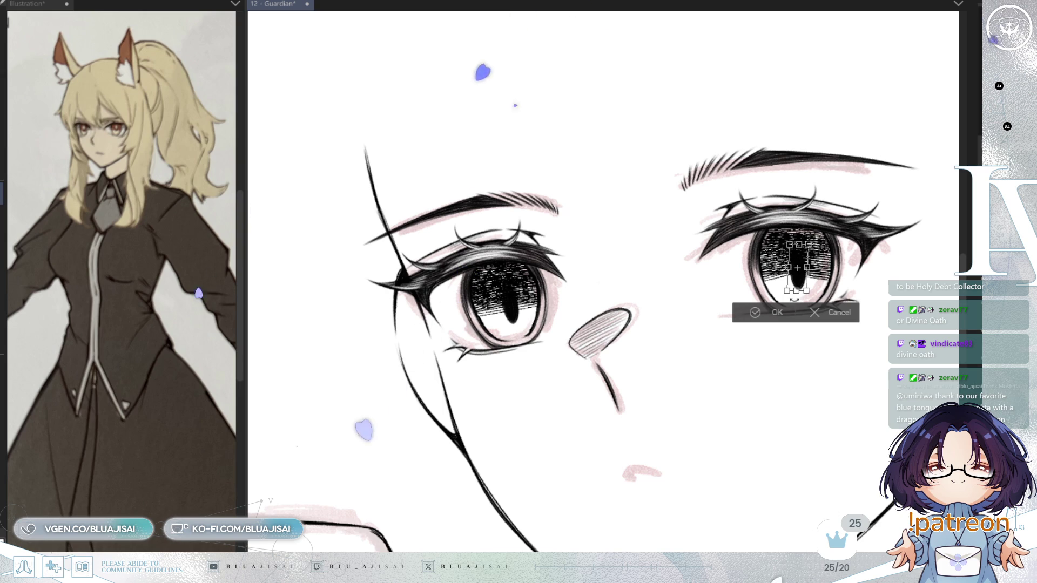
pyautogui.press('Return')
pyautogui.press('h')
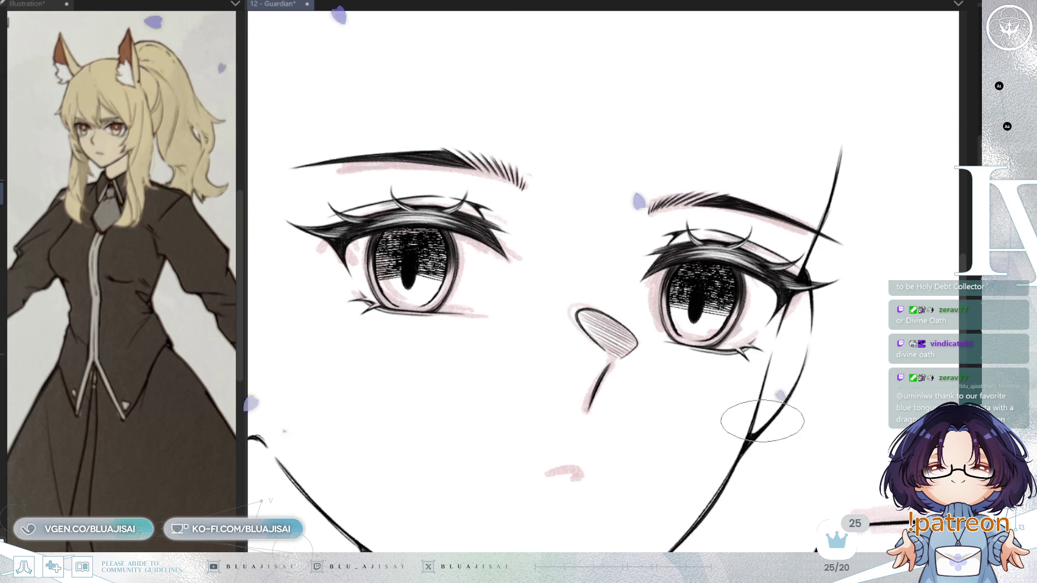
pyautogui.press('h')
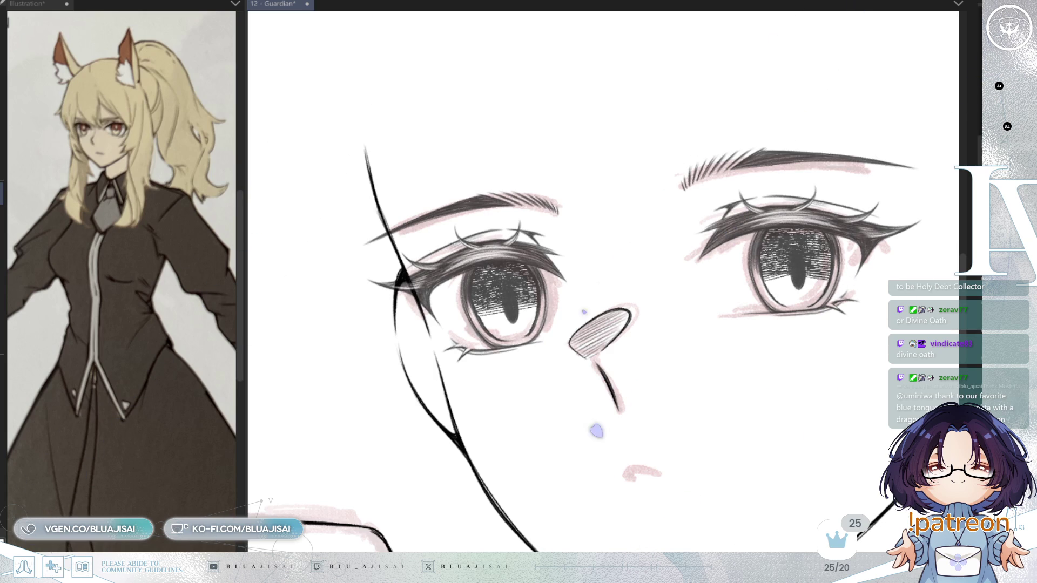
# - Undo the lightening of lashes and shading, then reframe the view around both eyes
pyautogui.hotkey('ctrl', 'z')
pyautogui.scroll(5, 590, 350)
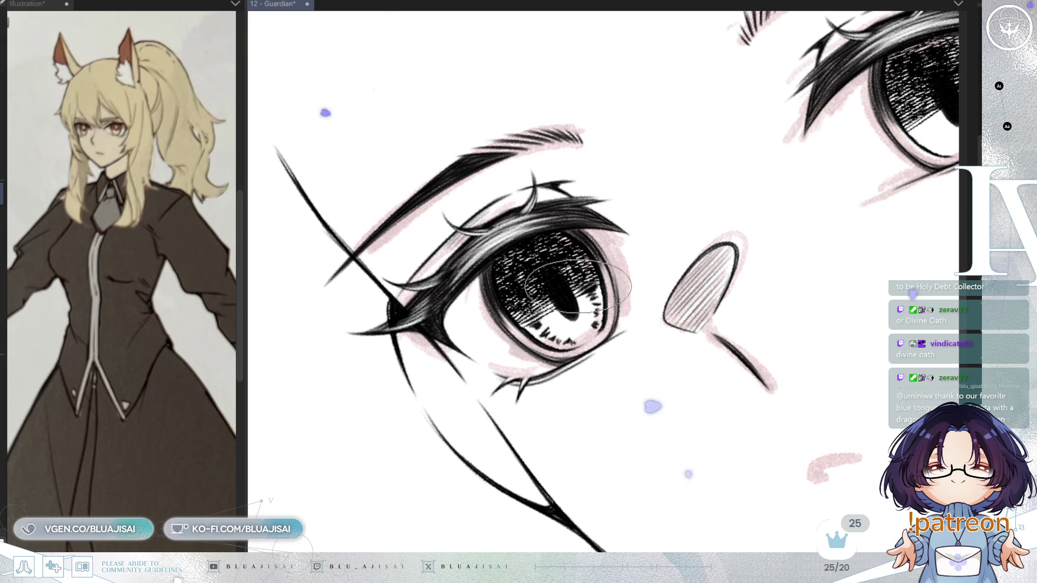
pyautogui.moveTo(837, 259); pyautogui.dragTo(675, 342)
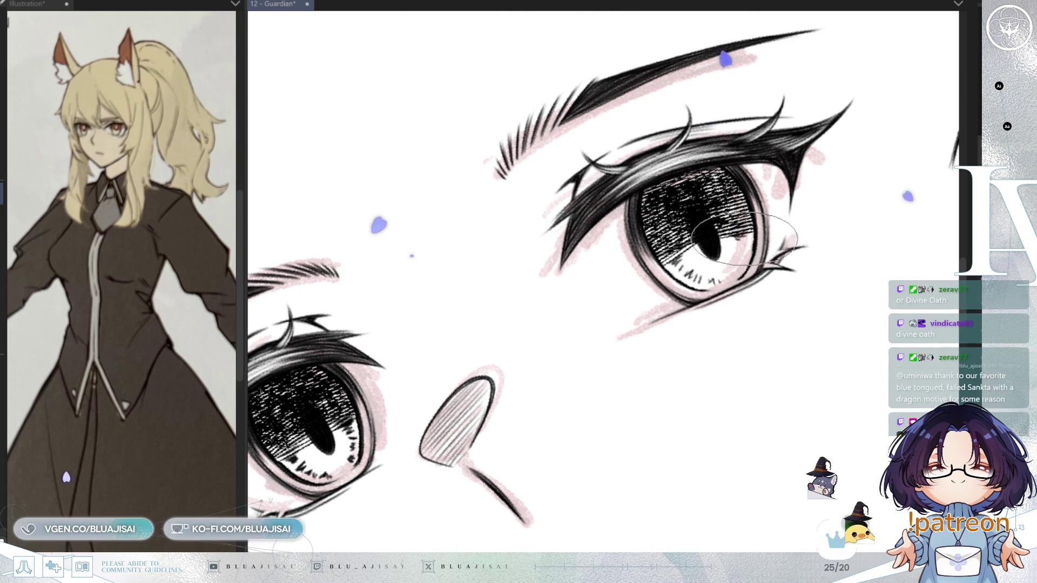
pyautogui.press('^')
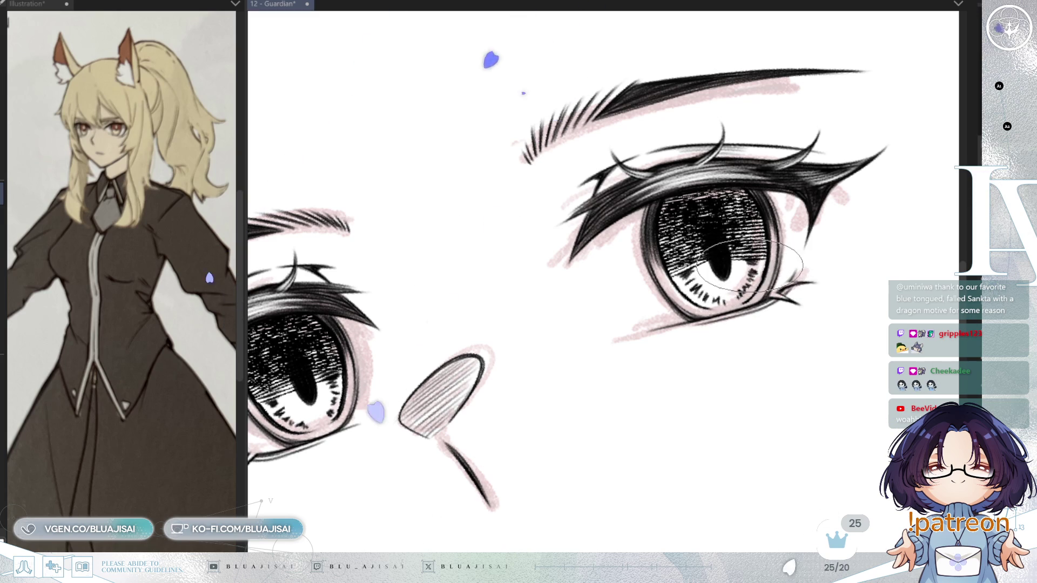
pyautogui.press('-')
pyautogui.hotkey('ctrl', '-')
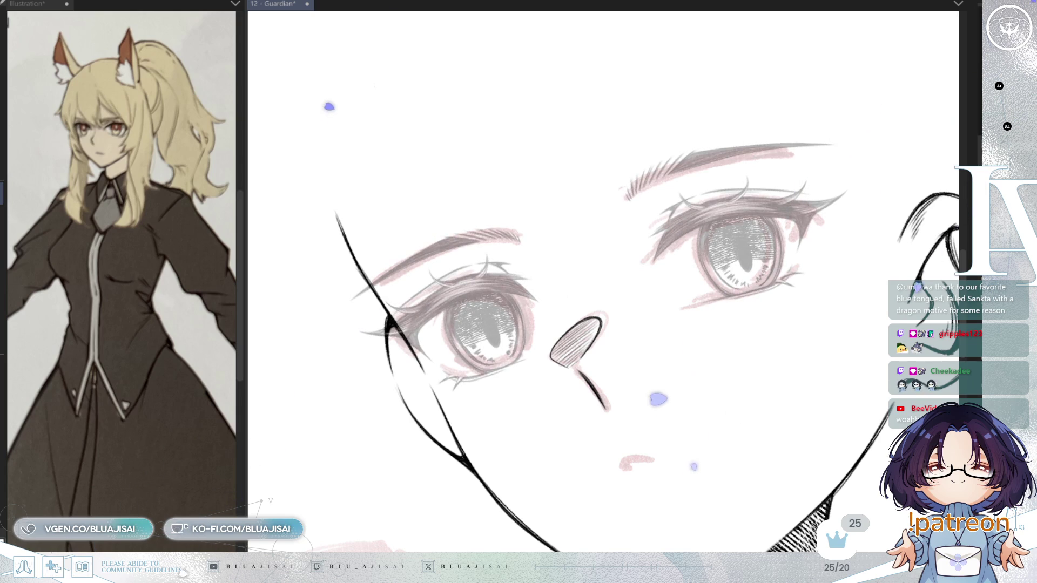
# - Rotate the view to level the eyes and zoom in on the left eye
pyautogui.press('^')
pyautogui.scroll(5, 496, 284)
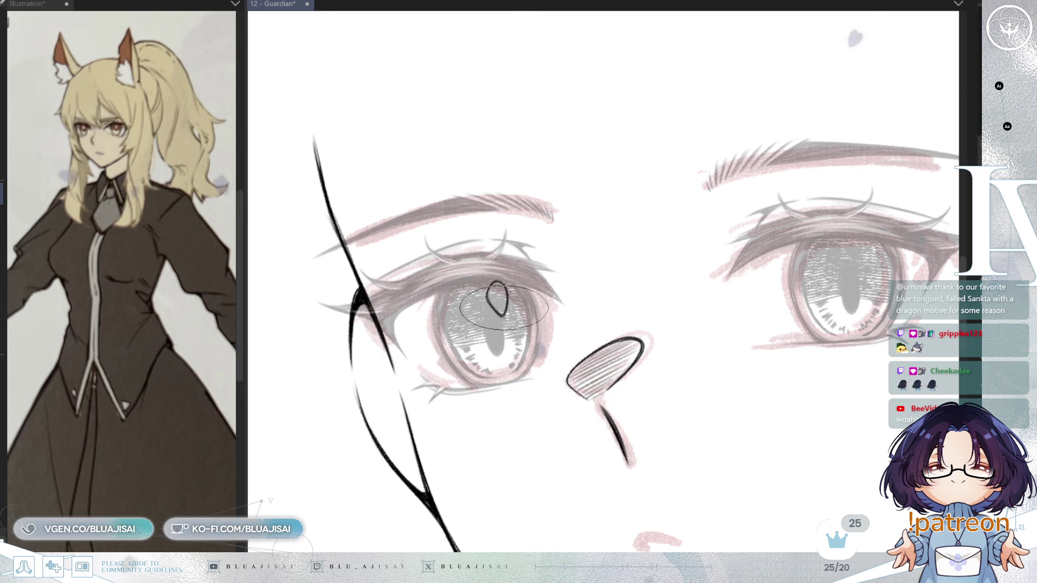
pyautogui.scroll(1, 496, 297)
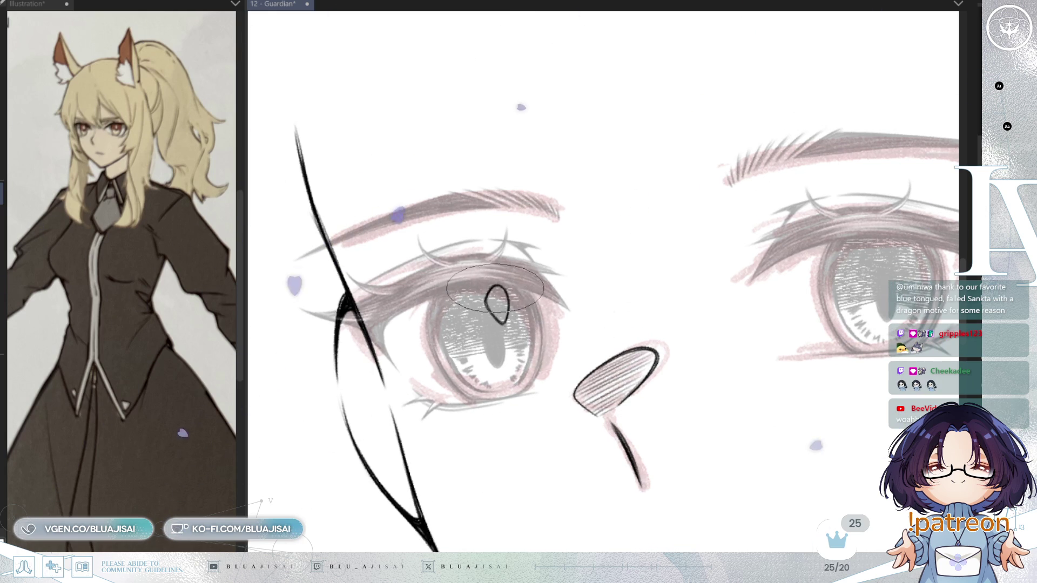